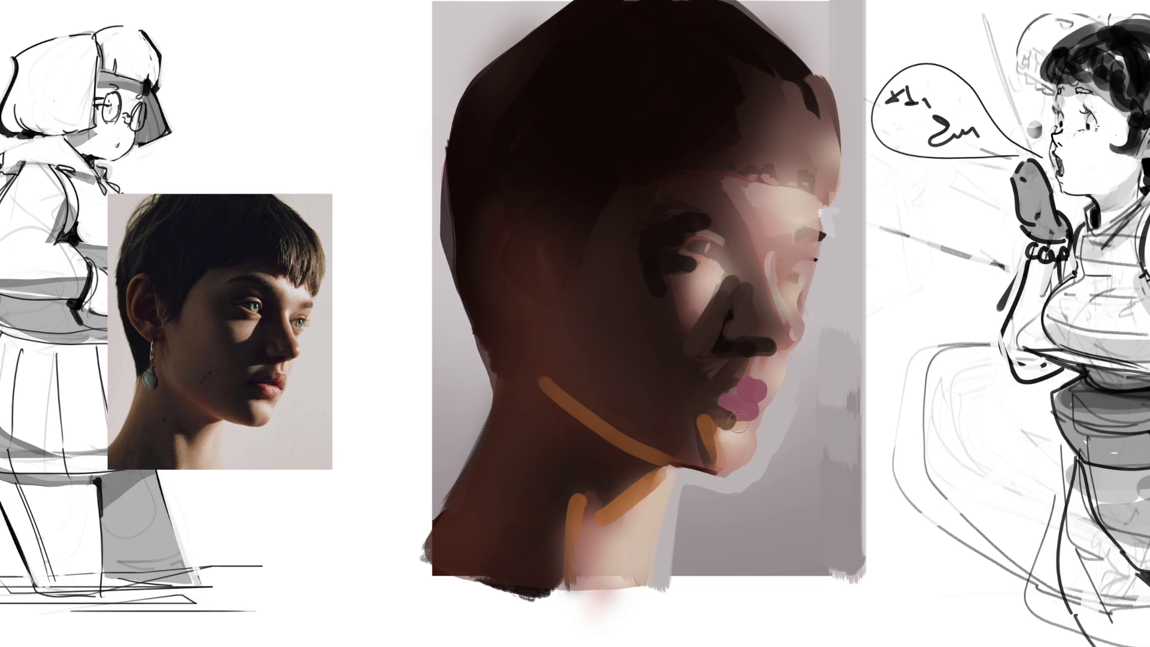
Sketch orange guide lines along the chin, nose underside, nose side and cheek up to the brow
{"action": "left_click_drag", "start_coordinate": [708, 419], "coordinate": [759, 426]}
{"action": "mouse_move", "coordinate": [753, 349]}
{"action": "left_mouse_down"}
{"action": "mouse_move", "coordinate": [748, 365]}
{"action": "mouse_move", "coordinate": [771, 349]}
{"action": "left_mouse_up"}
{"action": "left_click_drag", "start_coordinate": [748, 233], "coordinate": [763, 300]}
{"action": "left_click_drag", "start_coordinate": [712, 181], "coordinate": [751, 269]}
Darken the brow and upper eyelid, then mark the eye socket, eye line and shadowed cheek edge
{"action": "left_click_drag", "start_coordinate": [688, 195], "coordinate": [785, 259]}
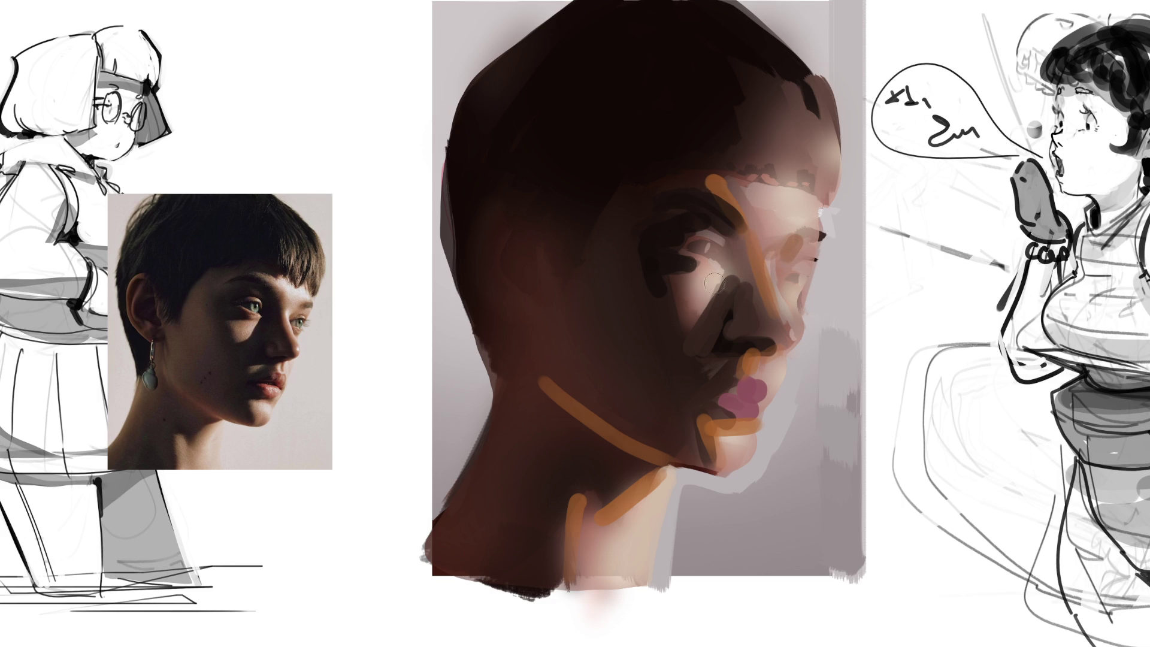
{"action": "left_click_drag", "start_coordinate": [681, 258], "coordinate": [718, 272]}
{"action": "left_click_drag", "start_coordinate": [685, 238], "coordinate": [721, 242]}
{"action": "left_click_drag", "start_coordinate": [669, 277], "coordinate": [688, 333]}
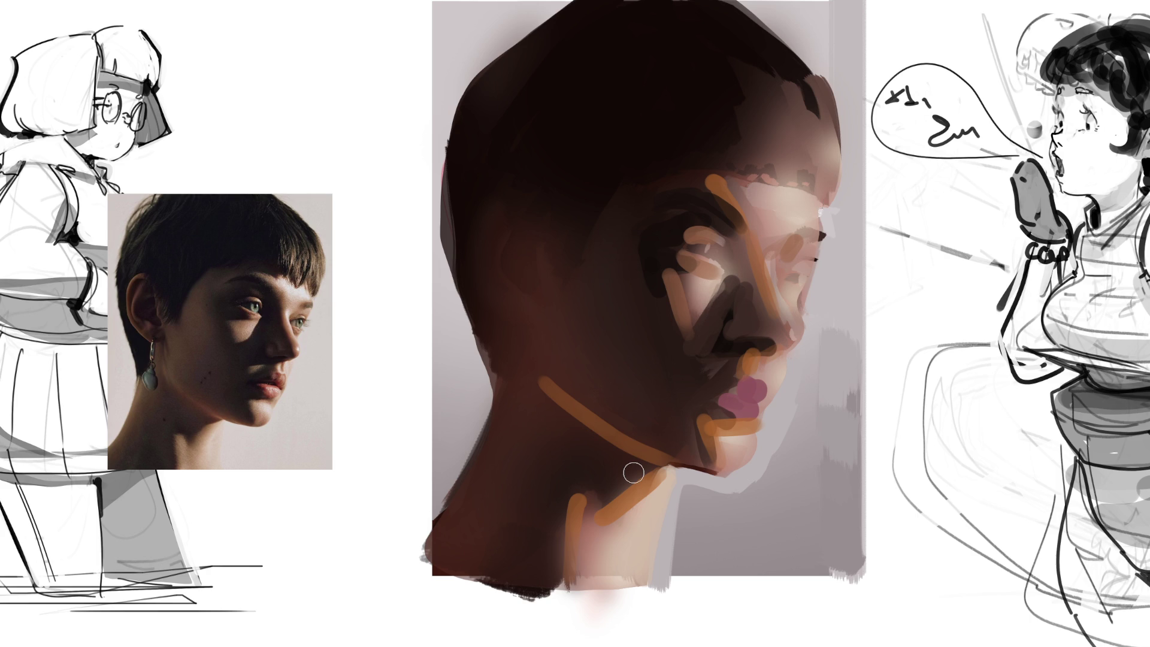
Dab near-black shapes into the near eye and the far eye
{"action": "left_click", "coordinate": [665, 239], "text": "alt"}
{"action": "left_click", "coordinate": [720, 254]}
{"action": "left_click", "coordinate": [691, 247]}
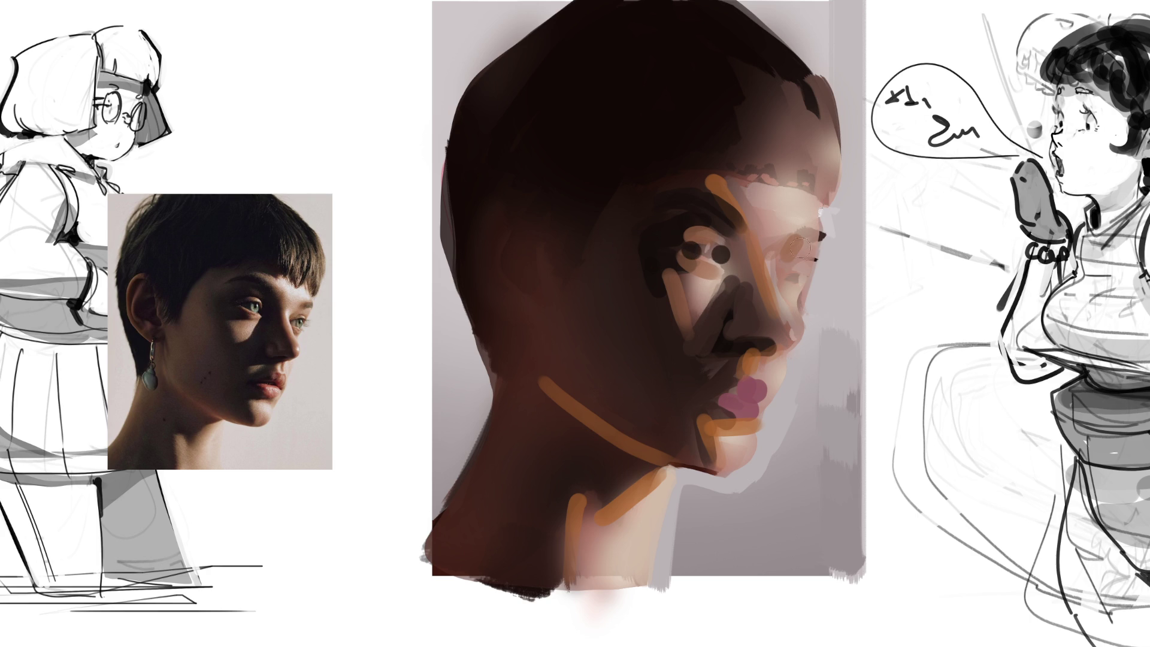
{"action": "left_click", "coordinate": [794, 275]}
Replace trial green irises with grey-green irises in both eyes and add a dark far-eye pupil
{"action": "left_click", "coordinate": [710, 254]}
{"action": "left_click", "coordinate": [794, 276]}
{"action": "key", "text": "ctrl+z"}
{"action": "key", "text": "ctrl+z"}
{"action": "left_click", "coordinate": [794, 276]}
{"action": "left_click", "coordinate": [710, 254]}
{"action": "left_click", "coordinate": [795, 275]}
Stroke dark upper eyelids over the far and near eyes, reinforcing the near eye's lid
{"action": "left_click_drag", "start_coordinate": [781, 271], "coordinate": [812, 270]}
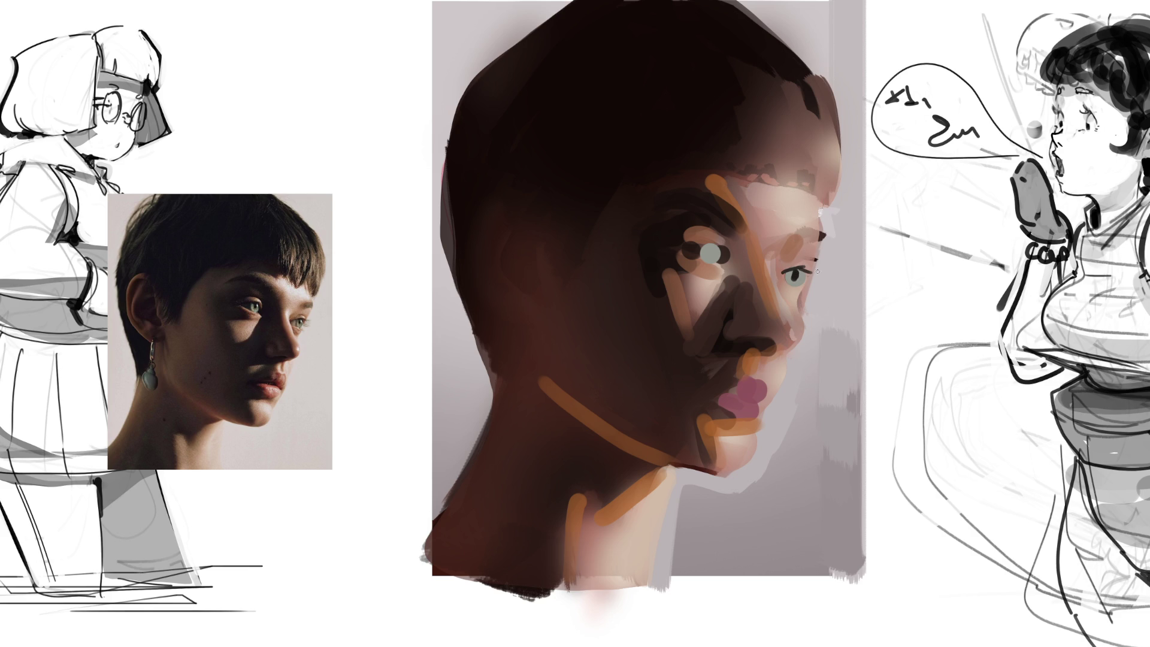
{"action": "mouse_move", "coordinate": [684, 250]}
{"action": "left_mouse_down"}
{"action": "mouse_move", "coordinate": [724, 241]}
{"action": "mouse_move", "coordinate": [733, 275]}
{"action": "mouse_move", "coordinate": [677, 347]}
{"action": "left_mouse_up"}
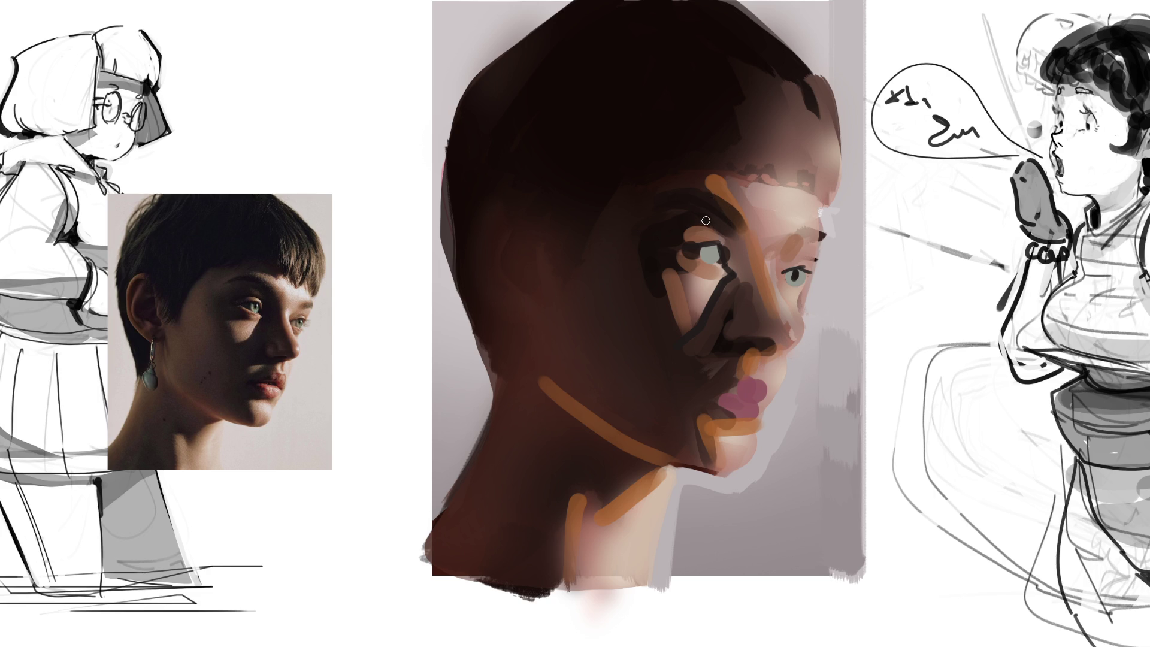
{"action": "mouse_move", "coordinate": [689, 228]}
{"action": "left_mouse_down"}
{"action": "mouse_move", "coordinate": [723, 234]}
{"action": "mouse_move", "coordinate": [732, 262]}
{"action": "left_mouse_up"}
Block in the hair and shadowed side in dark red, discarding a trial grey-mauve recolour
{"action": "mouse_move", "coordinate": [773, 180]}
{"action": "left_mouse_down"}
{"action": "mouse_move", "coordinate": [693, 222]}
{"action": "mouse_move", "coordinate": [570, 206]}
{"action": "mouse_move", "coordinate": [369, 503]}
{"action": "left_mouse_up"}
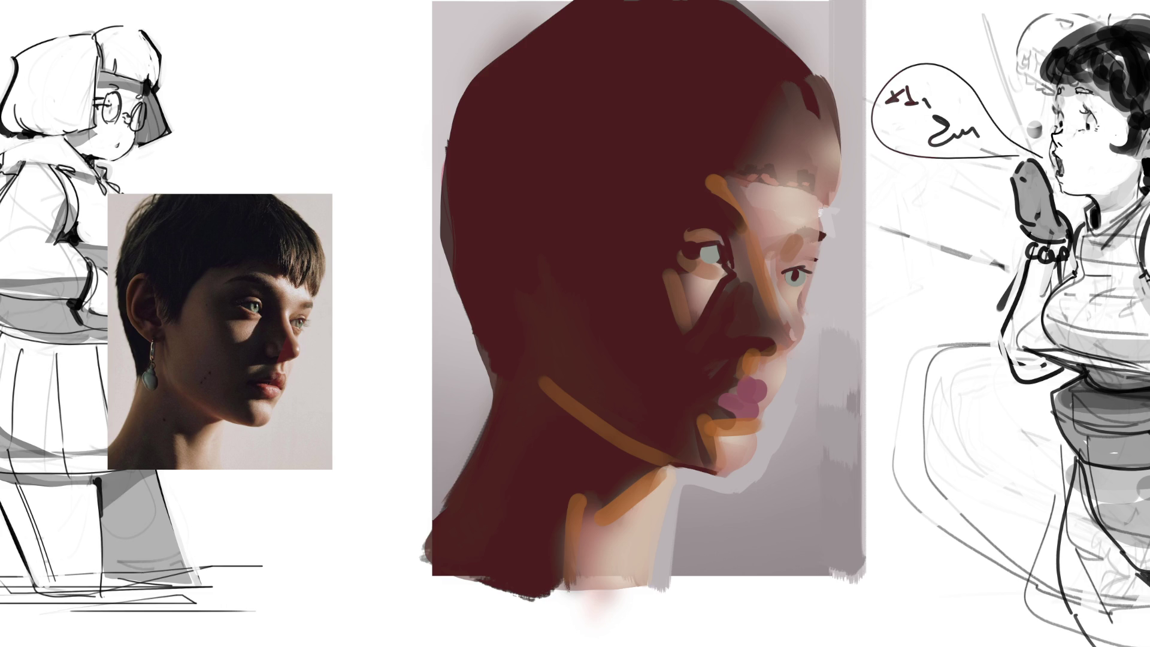
{"action": "mouse_move", "coordinate": [726, 205]}
{"action": "left_mouse_down"}
{"action": "mouse_move", "coordinate": [509, 479]}
{"action": "mouse_move", "coordinate": [672, 410]}
{"action": "left_mouse_up"}
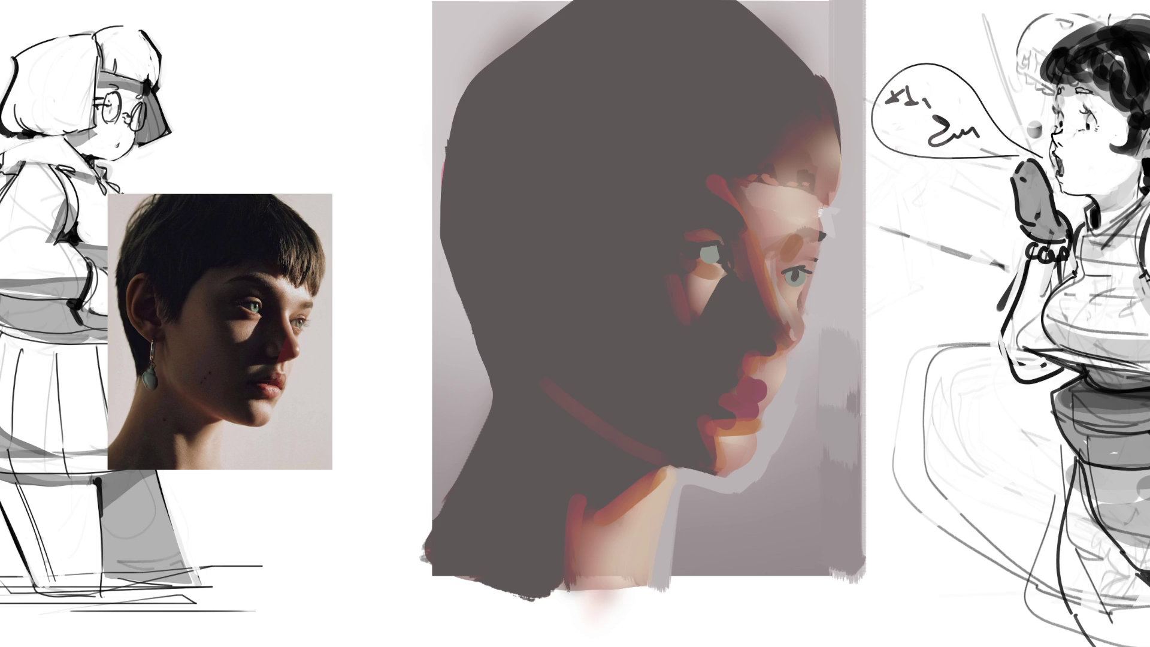
{"action": "key", "text": "ctrl+z"}
{"action": "key", "text": "ctrl+z"}
{"action": "key", "text": "ctrl+z"}
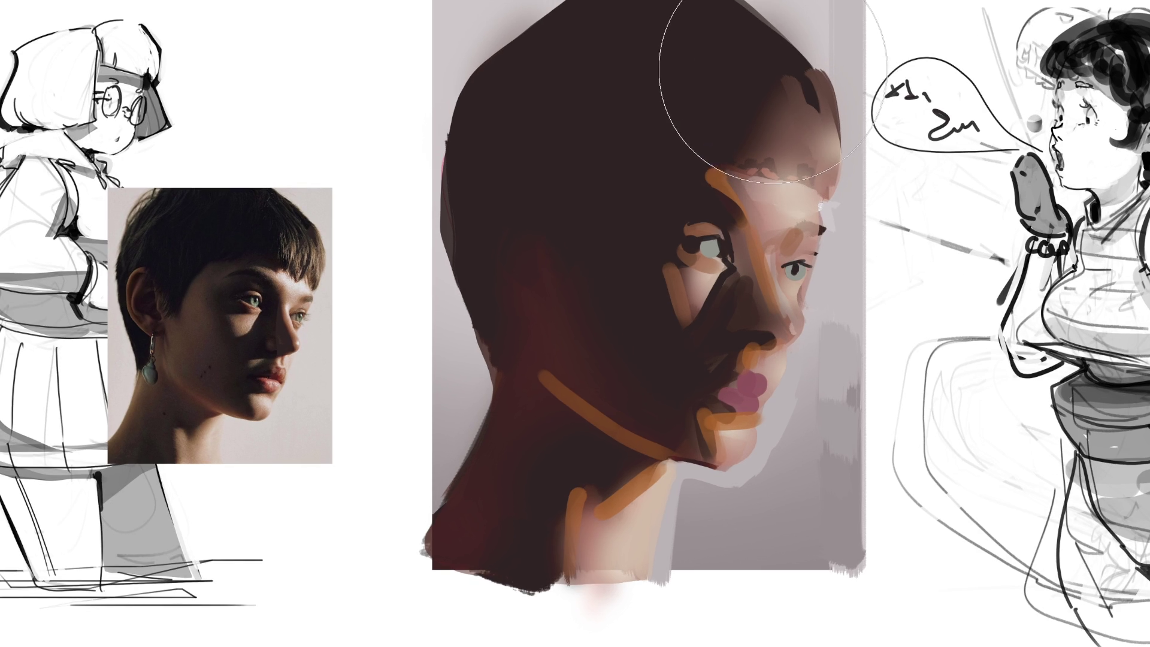
Darken the top of the hair, remove a stray large background stroke, and shrink the brush
{"action": "mouse_move", "coordinate": [770, 72]}
{"action": "left_mouse_down"}
{"action": "mouse_move", "coordinate": [592, 33]}
{"action": "mouse_move", "coordinate": [543, 45]}
{"action": "mouse_move", "coordinate": [426, 149]}
{"action": "mouse_move", "coordinate": [436, 313]}
{"action": "mouse_move", "coordinate": [528, 108]}
{"action": "mouse_move", "coordinate": [513, 72]}
{"action": "mouse_move", "coordinate": [603, 26]}
{"action": "mouse_move", "coordinate": [889, 43]}
{"action": "left_mouse_up"}
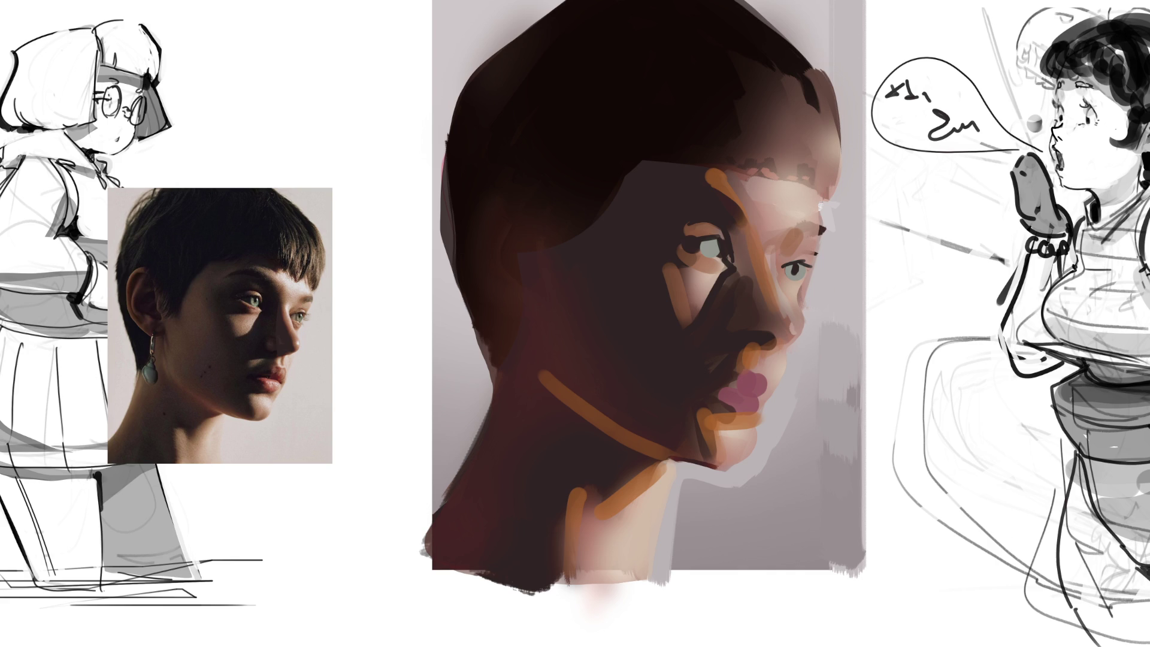
{"action": "left_click_drag", "start_coordinate": [1041, 326], "coordinate": [741, 270]}
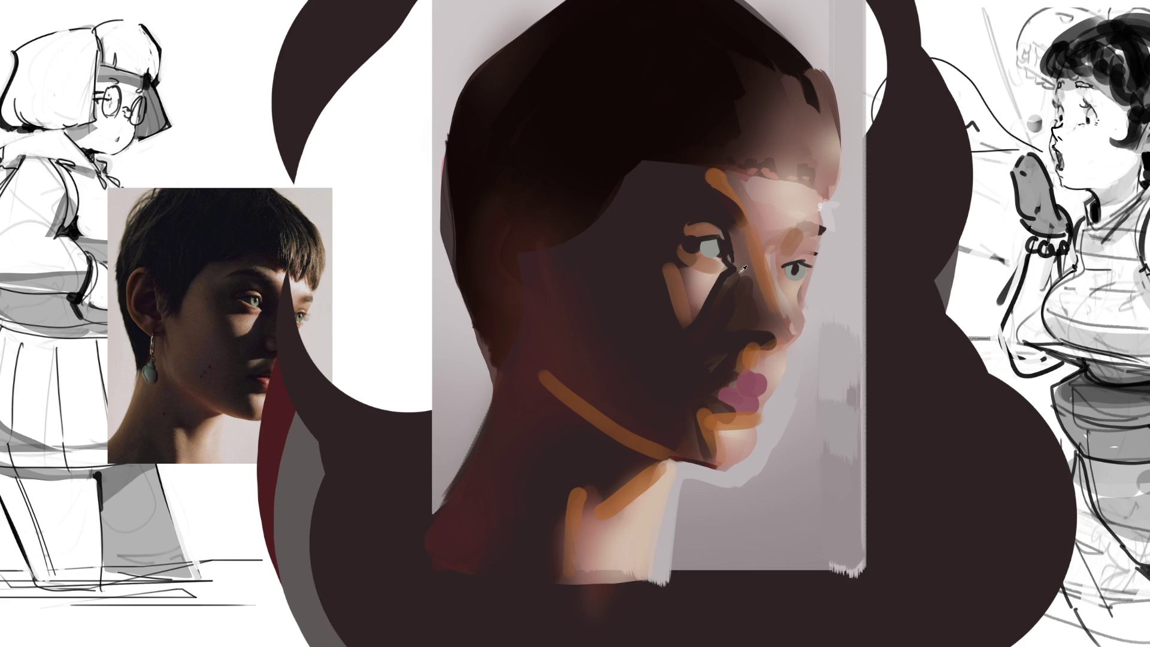
{"action": "key", "text": "ctrl+z"}
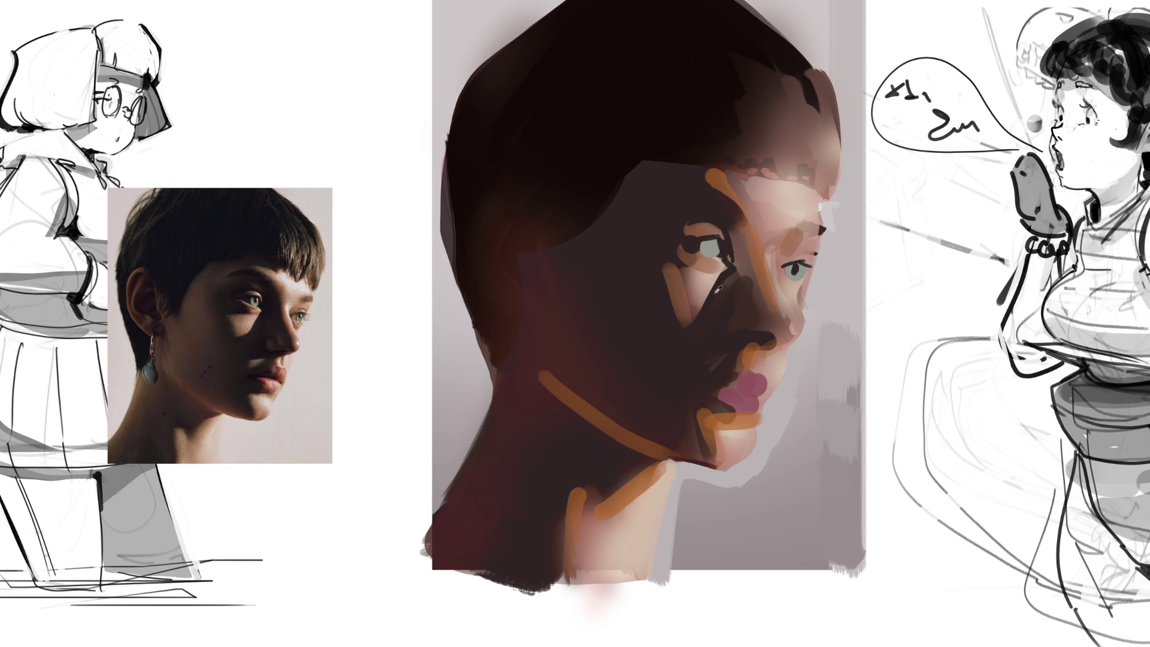
{"action": "key", "text": "bracketleft"}
{"action": "key", "text": "bracketleft"}
{"action": "key", "text": "bracketleft"}
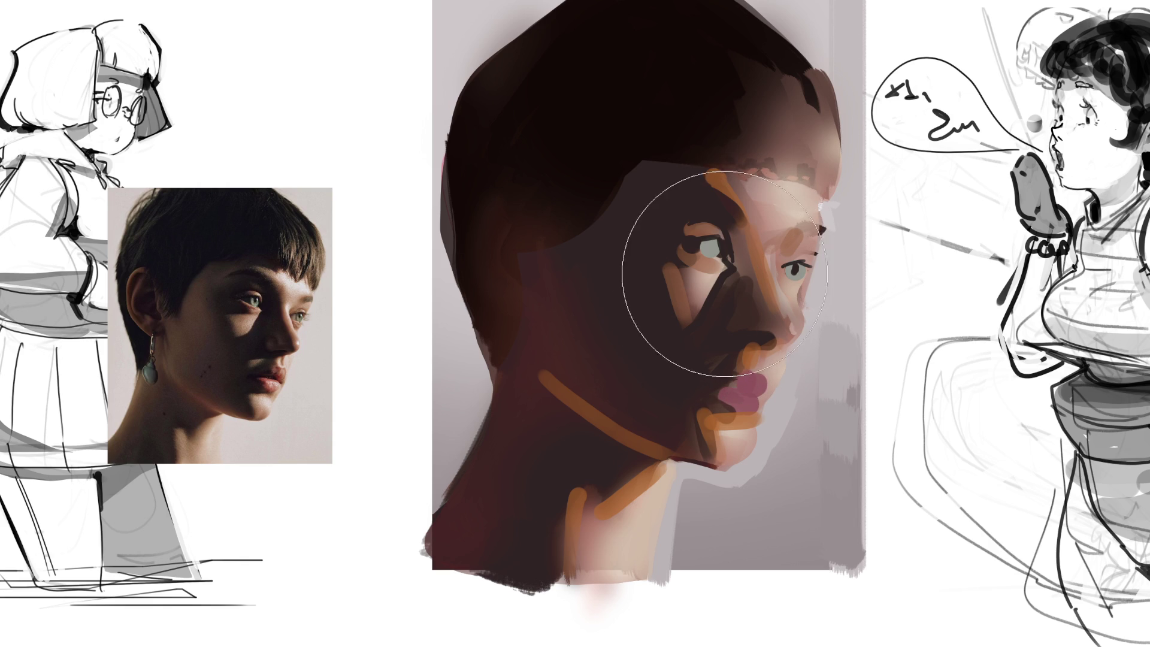
Use a smaller brush to refine the near eye's upper lid and iris
{"action": "key", "text": "bracketleft"}
{"action": "key", "text": "bracketleft"}
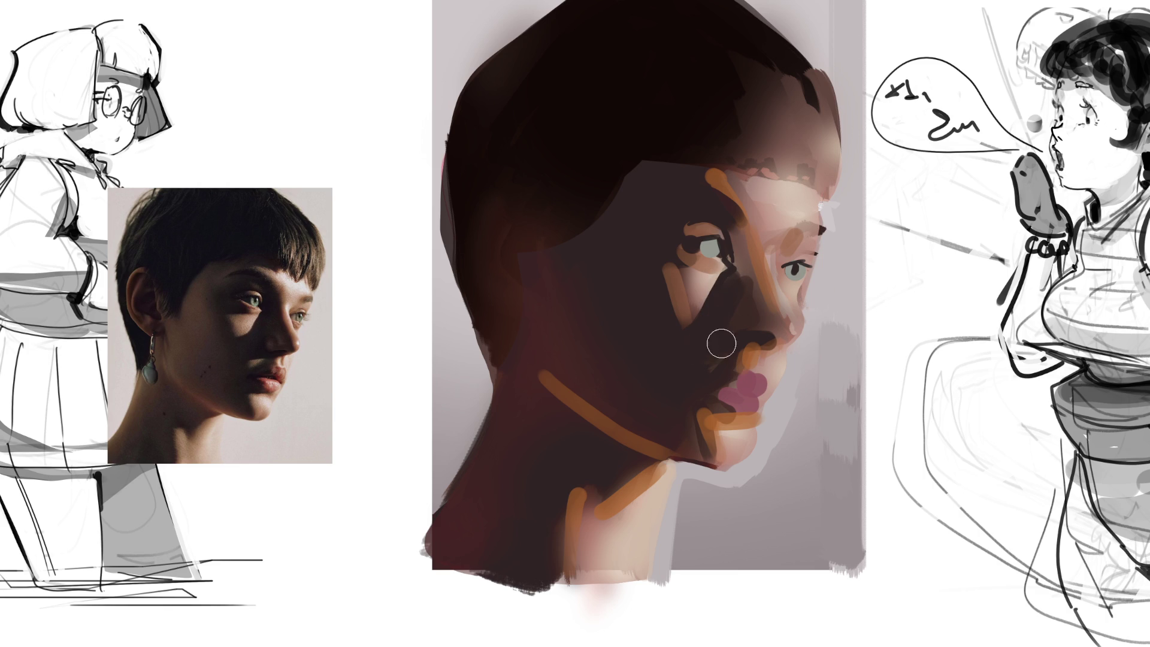
{"action": "key", "text": "bracketleft"}
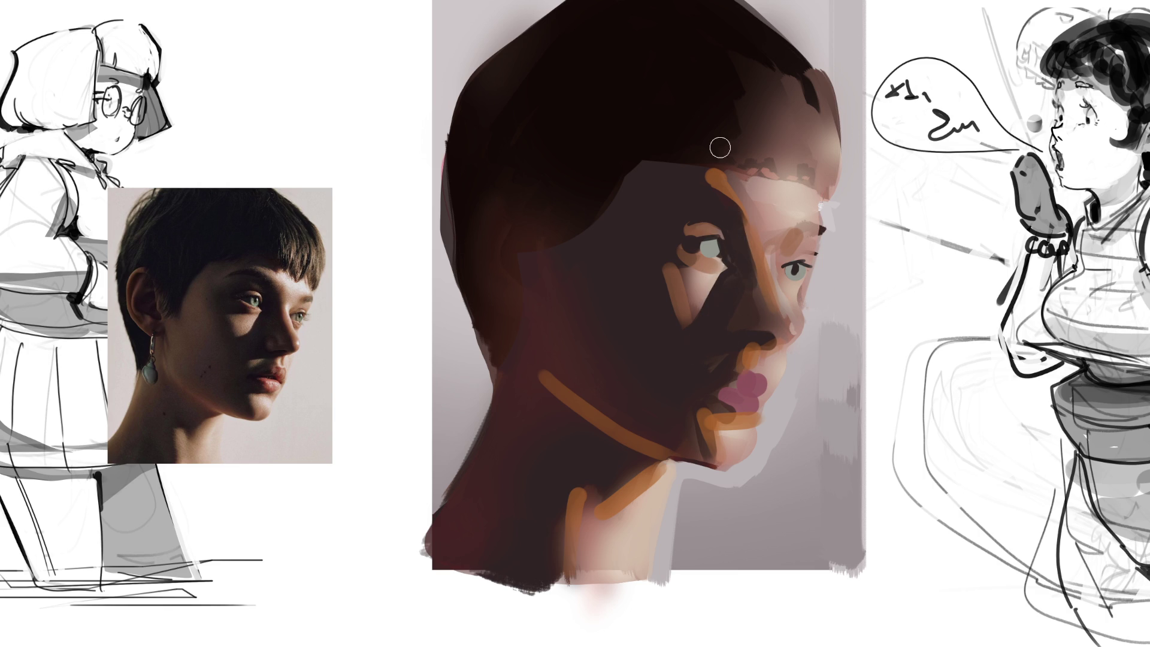
{"action": "key", "text": "bracketleft"}
{"action": "key", "text": "bracketleft"}
{"action": "key", "text": "bracketleft"}
{"action": "mouse_move", "coordinate": [705, 242]}
{"action": "left_mouse_down"}
{"action": "mouse_move", "coordinate": [722, 246]}
{"action": "mouse_move", "coordinate": [681, 224]}
{"action": "left_mouse_up"}
{"action": "key", "text": "bracketright"}
{"action": "key", "text": "bracketright"}
{"action": "key", "text": "bracketright"}
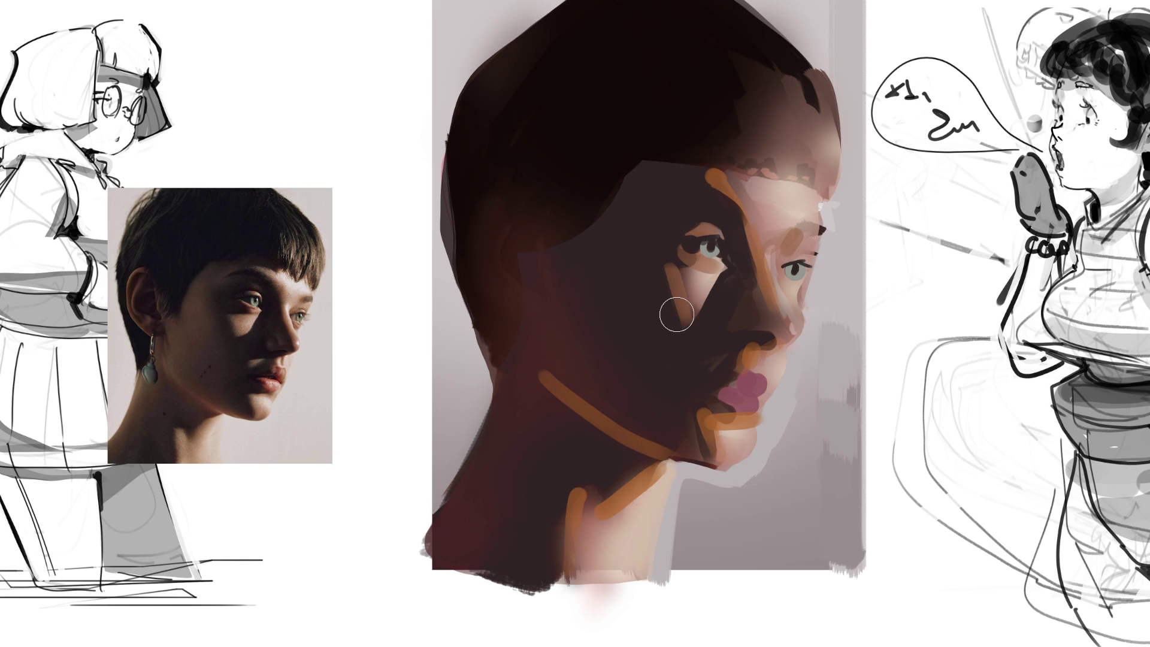
{"action": "key", "text": "bracketleft"}
{"action": "key", "text": "bracketleft"}
Add hot-pink accents to forehead, under-eye, lips, nose tip and cheek, then lighten skin under the left eye
{"action": "mouse_move", "coordinate": [778, 200]}
{"action": "left_mouse_down"}
{"action": "mouse_move", "coordinate": [756, 208]}
{"action": "mouse_move", "coordinate": [769, 198]}
{"action": "left_mouse_up"}
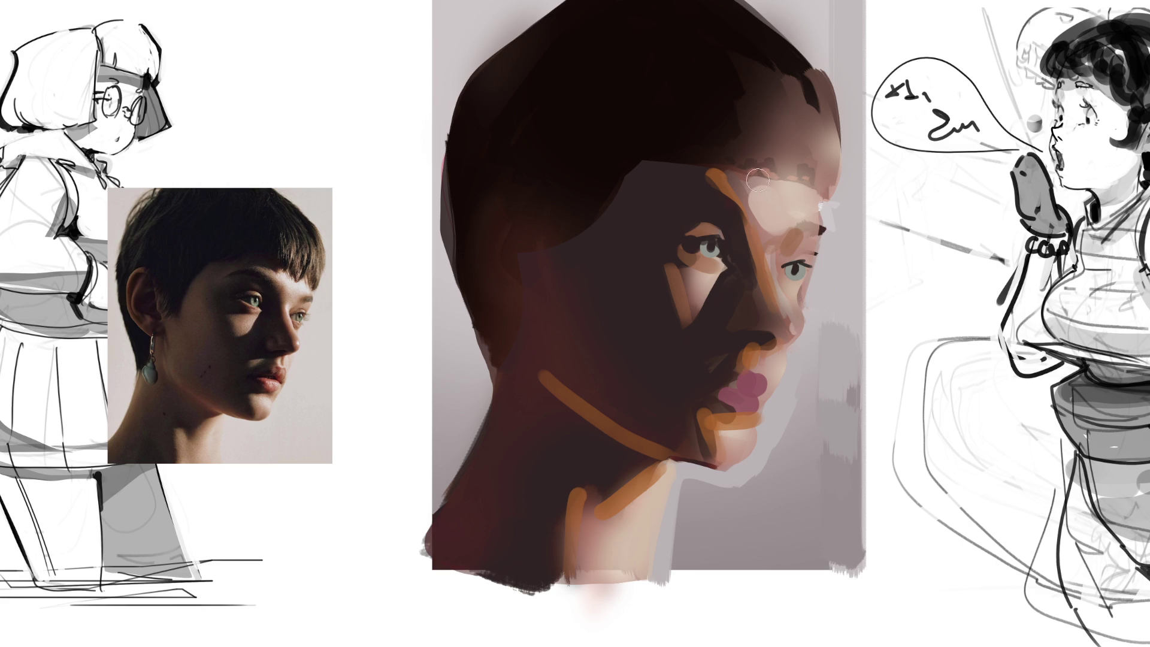
{"action": "mouse_move", "coordinate": [749, 185]}
{"action": "left_mouse_down"}
{"action": "mouse_move", "coordinate": [766, 173]}
{"action": "mouse_move", "coordinate": [805, 190]}
{"action": "left_mouse_up"}
{"action": "left_click_drag", "start_coordinate": [701, 265], "coordinate": [713, 267]}
{"action": "left_click_drag", "start_coordinate": [726, 398], "coordinate": [756, 381]}
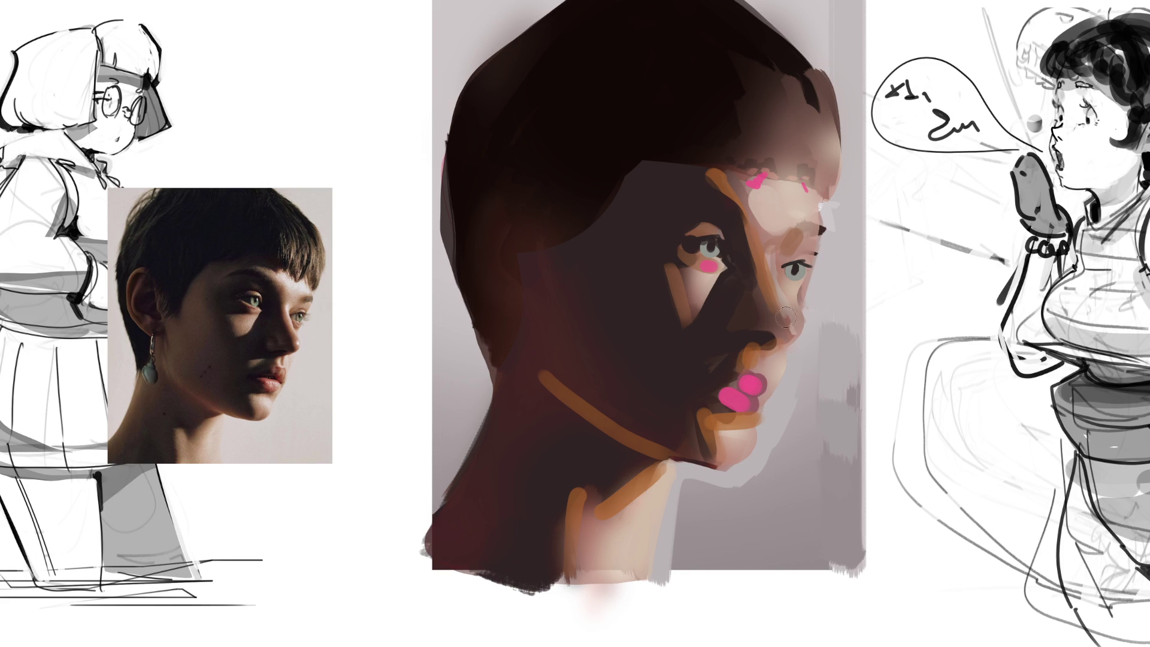
{"action": "left_click_drag", "start_coordinate": [782, 327], "coordinate": [787, 325]}
{"action": "left_click_drag", "start_coordinate": [785, 281], "coordinate": [795, 260]}
{"action": "mouse_move", "coordinate": [704, 281]}
{"action": "left_mouse_down"}
{"action": "mouse_move", "coordinate": [689, 302]}
{"action": "mouse_move", "coordinate": [705, 280]}
{"action": "mouse_move", "coordinate": [706, 291]}
{"action": "left_mouse_up"}
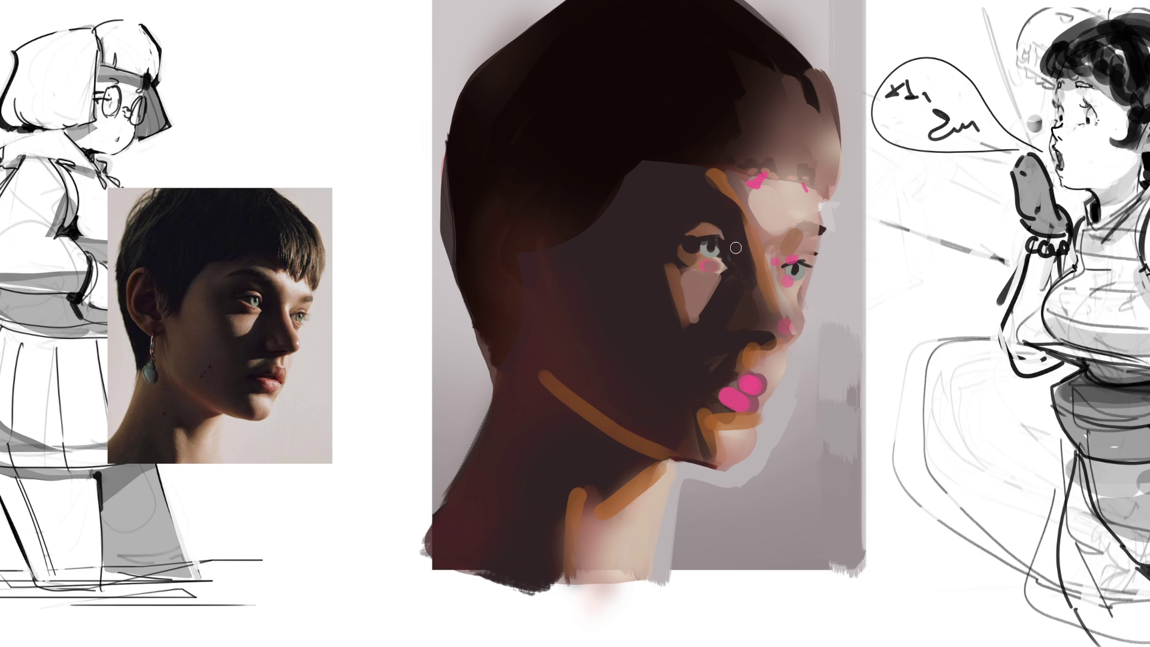
{"action": "left_click_drag", "start_coordinate": [724, 249], "coordinate": [736, 266]}
Remove the brown nose stroke, sample a pinkish colour, and lasso-select the shadow under the left eye
{"action": "key", "text": "ctrl+z"}
{"action": "left_click", "coordinate": [745, 190]}
{"action": "mouse_move", "coordinate": [722, 277]}
{"action": "left_mouse_down"}
{"action": "mouse_move", "coordinate": [702, 326]}
{"action": "mouse_move", "coordinate": [683, 336]}
{"action": "mouse_move", "coordinate": [660, 265]}
{"action": "mouse_move", "coordinate": [699, 268]}
{"action": "left_mouse_up"}
{"action": "left_click_drag", "start_coordinate": [711, 257], "coordinate": [725, 265]}
{"action": "key", "text": "bracketright"}
{"action": "key", "text": "bracketright"}
{"action": "key", "text": "bracketright"}
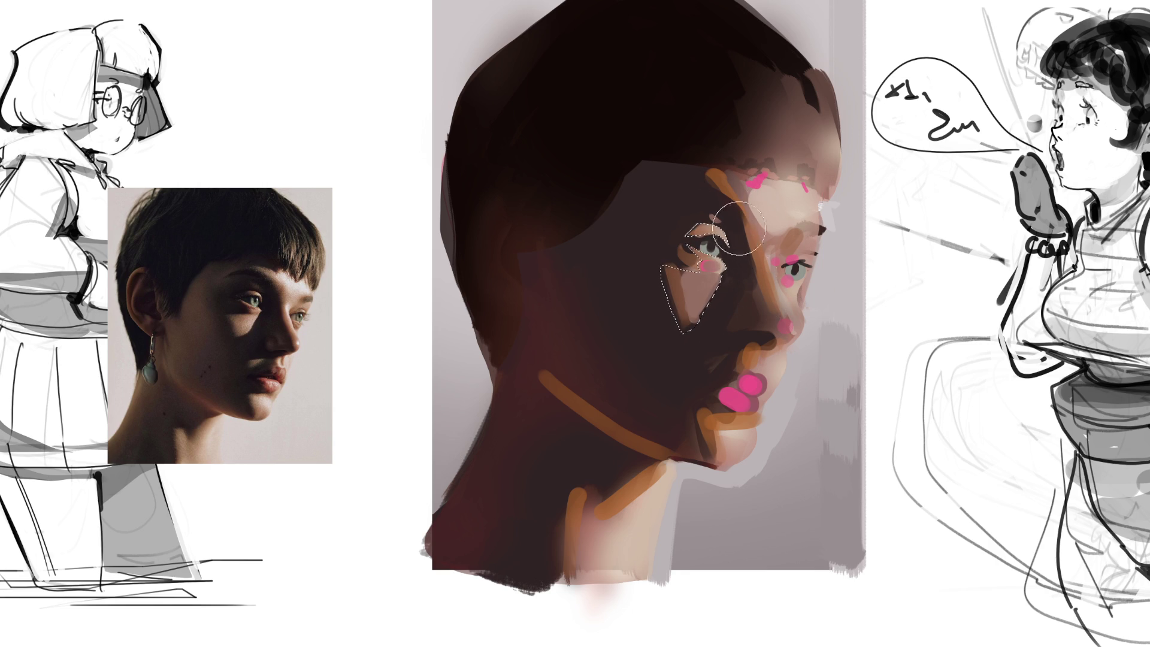
Paint the selected under-eye cheek with lighter then dark skin tones, then deselect
{"action": "left_click_drag", "start_coordinate": [744, 243], "coordinate": [709, 352]}
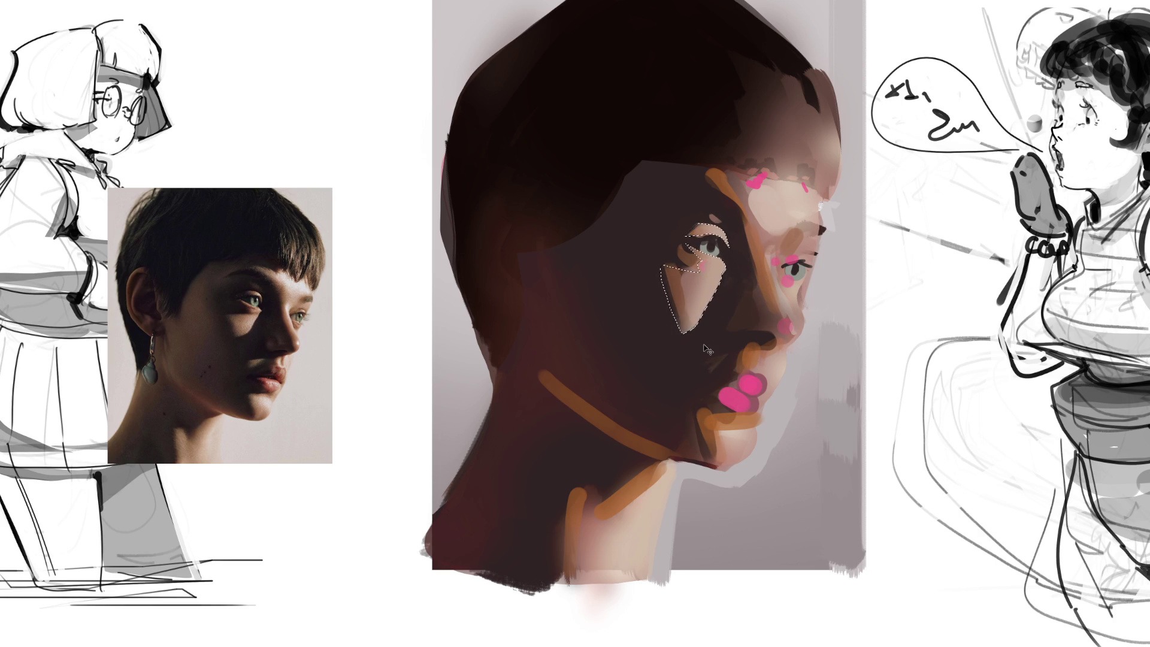
{"action": "left_click_drag", "start_coordinate": [710, 325], "coordinate": [698, 346]}
{"action": "mouse_move", "coordinate": [683, 329]}
{"action": "left_mouse_down"}
{"action": "mouse_move", "coordinate": [757, 304]}
{"action": "mouse_move", "coordinate": [700, 318]}
{"action": "left_mouse_up"}
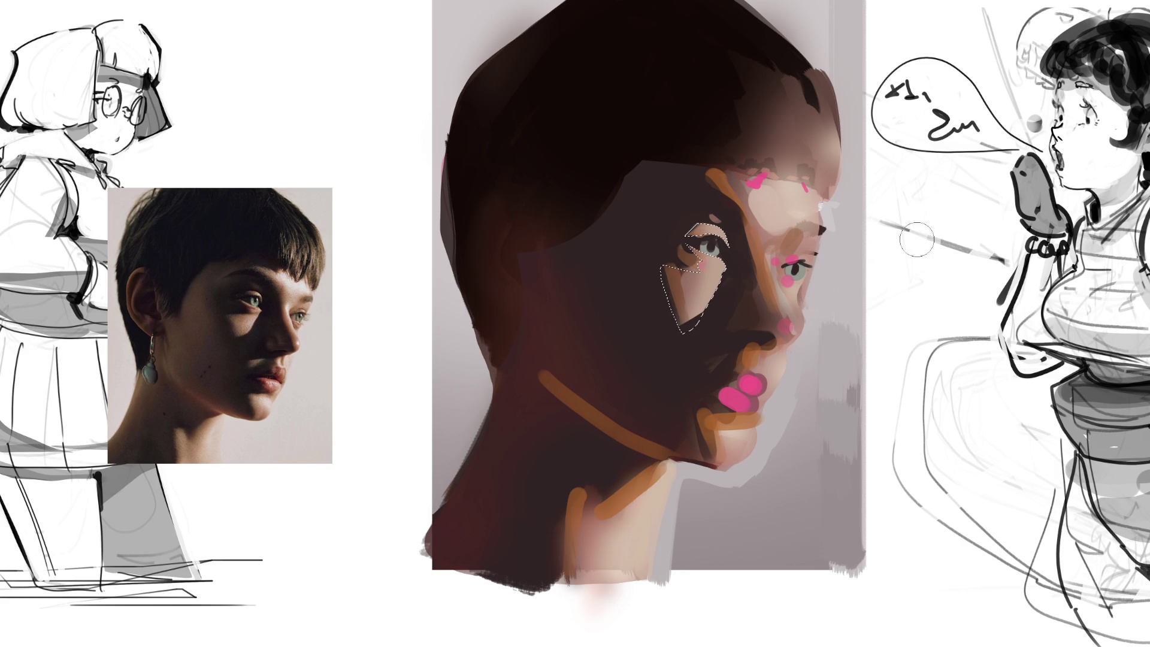
{"action": "left_click_drag", "start_coordinate": [652, 360], "coordinate": [978, 200]}
{"action": "key", "text": "ctrl+d"}
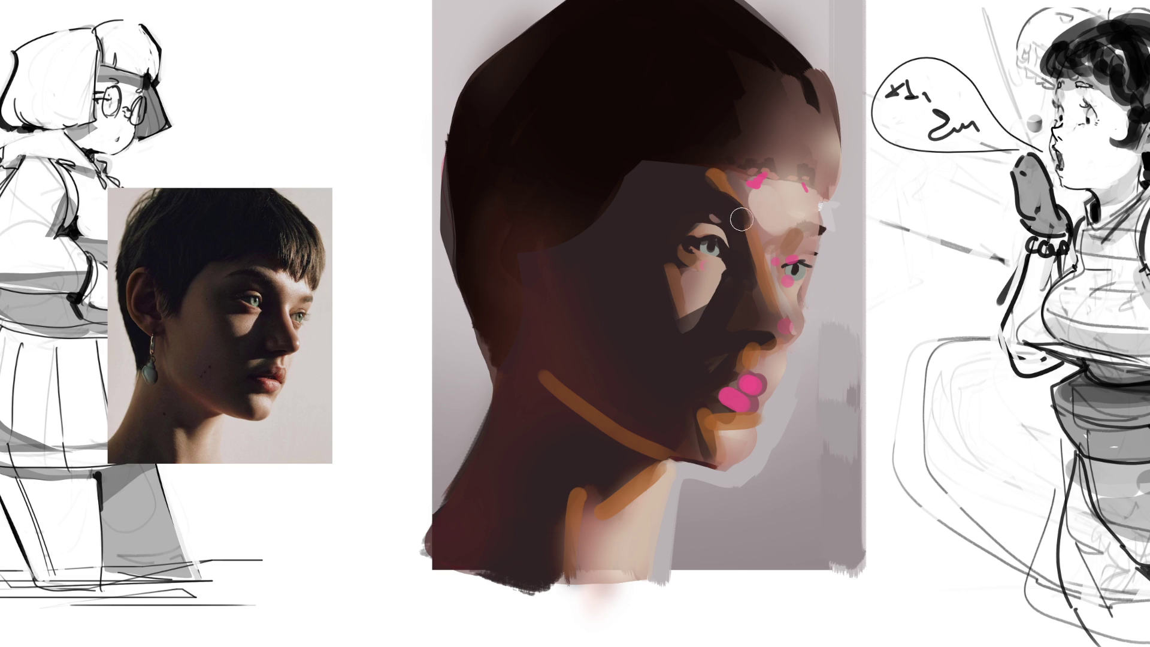
Paint dark brown shadow down the nose edge, beneath the nose tip, and into the lips' left edge
{"action": "left_click_drag", "start_coordinate": [743, 218], "coordinate": [777, 328]}
{"action": "left_click_drag", "start_coordinate": [753, 275], "coordinate": [782, 335]}
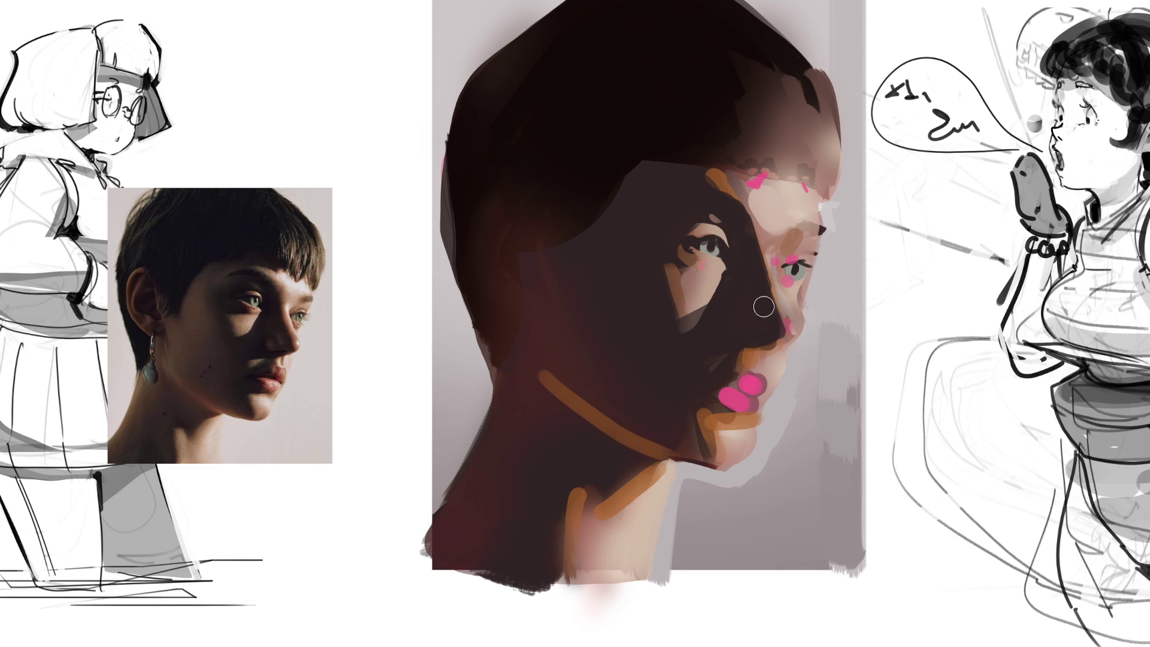
{"action": "left_click_drag", "start_coordinate": [767, 337], "coordinate": [742, 345]}
{"action": "mouse_move", "coordinate": [725, 375]}
{"action": "left_mouse_down"}
{"action": "mouse_move", "coordinate": [734, 380]}
{"action": "mouse_move", "coordinate": [719, 390]}
{"action": "mouse_move", "coordinate": [745, 395]}
{"action": "mouse_move", "coordinate": [699, 395]}
{"action": "mouse_move", "coordinate": [728, 409]}
{"action": "mouse_move", "coordinate": [693, 410]}
{"action": "mouse_move", "coordinate": [697, 433]}
{"action": "left_mouse_up"}
{"action": "key", "text": "bracketright"}
{"action": "key", "text": "bracketright"}
{"action": "key", "text": "bracketright"}
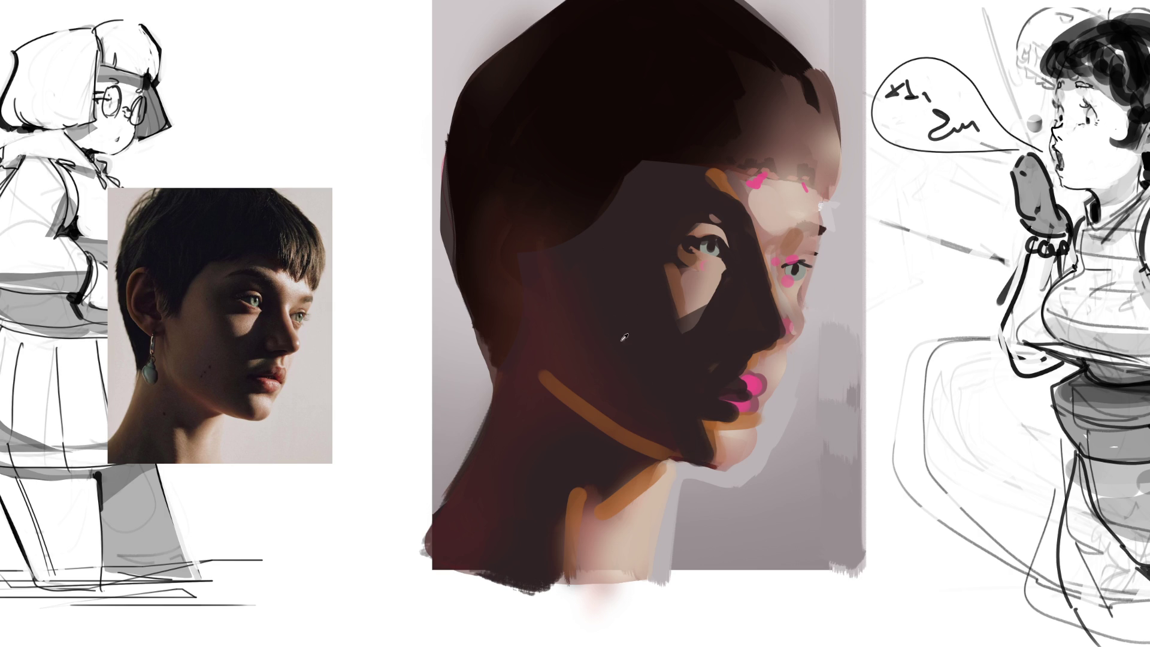
{"action": "left_click", "coordinate": [605, 273]}
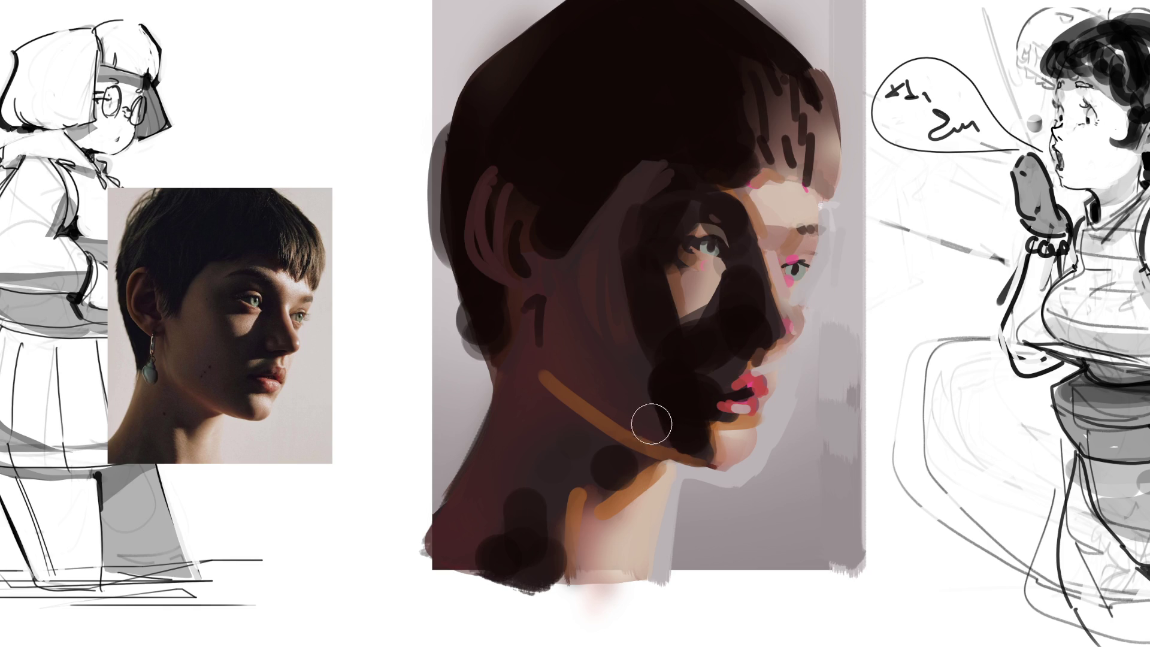
Deepen the jaw shadow, lighten the chin, and brush light grey over the profile, neck and lower-right background
{"action": "left_click_drag", "start_coordinate": [662, 375], "coordinate": [676, 440]}
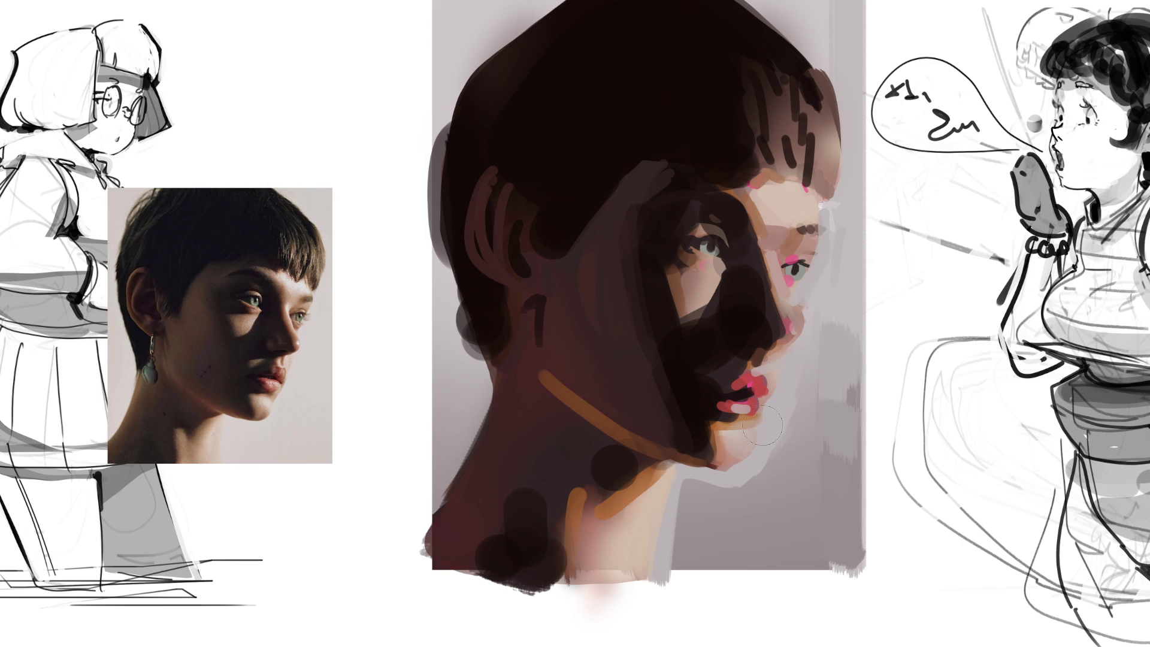
{"action": "mouse_move", "coordinate": [779, 413]}
{"action": "left_mouse_down"}
{"action": "mouse_move", "coordinate": [749, 398]}
{"action": "mouse_move", "coordinate": [740, 414]}
{"action": "mouse_move", "coordinate": [765, 433]}
{"action": "left_mouse_up"}
{"action": "left_click_drag", "start_coordinate": [803, 275], "coordinate": [790, 180]}
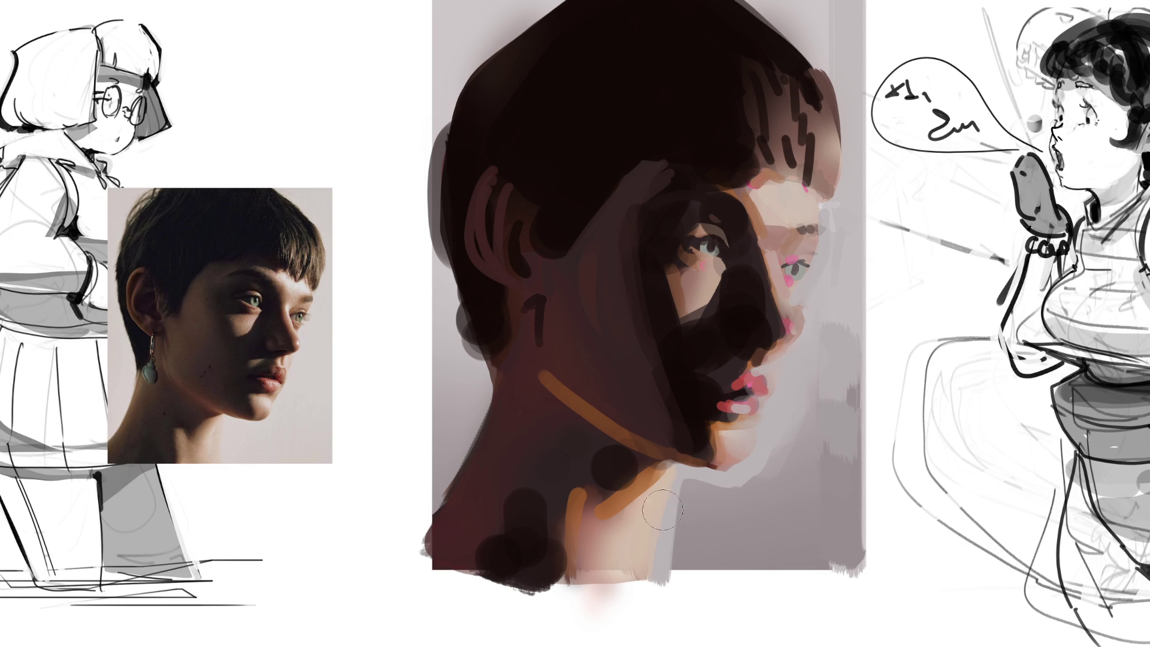
{"action": "mouse_move", "coordinate": [686, 488]}
{"action": "left_mouse_down"}
{"action": "mouse_move", "coordinate": [689, 569]}
{"action": "mouse_move", "coordinate": [685, 521]}
{"action": "mouse_move", "coordinate": [737, 572]}
{"action": "left_mouse_up"}
{"action": "left_click_drag", "start_coordinate": [748, 473], "coordinate": [779, 560]}
{"action": "left_click_drag", "start_coordinate": [797, 446], "coordinate": [832, 557]}
{"action": "mouse_move", "coordinate": [850, 389]}
{"action": "left_mouse_down"}
{"action": "mouse_move", "coordinate": [849, 437]}
{"action": "mouse_move", "coordinate": [760, 528]}
{"action": "left_mouse_up"}
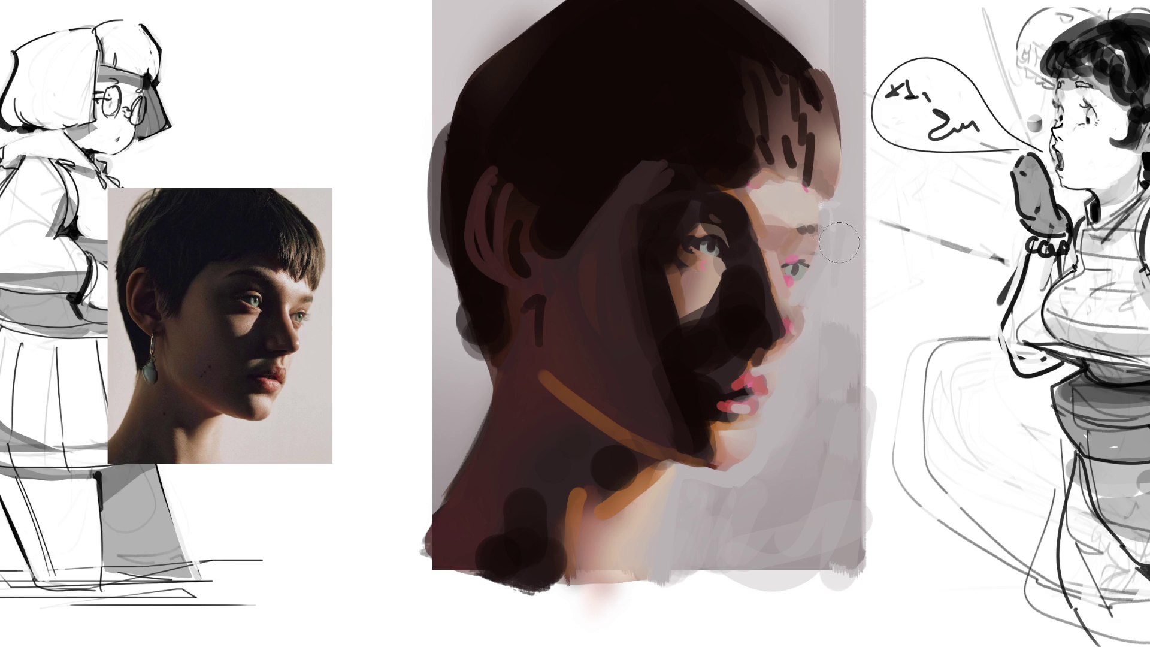
Lighten the forehead hair strands and darken the left hair edge, extending it to the neck
{"action": "left_click_drag", "start_coordinate": [775, 113], "coordinate": [790, 177]}
{"action": "left_click_drag", "start_coordinate": [814, 129], "coordinate": [830, 186]}
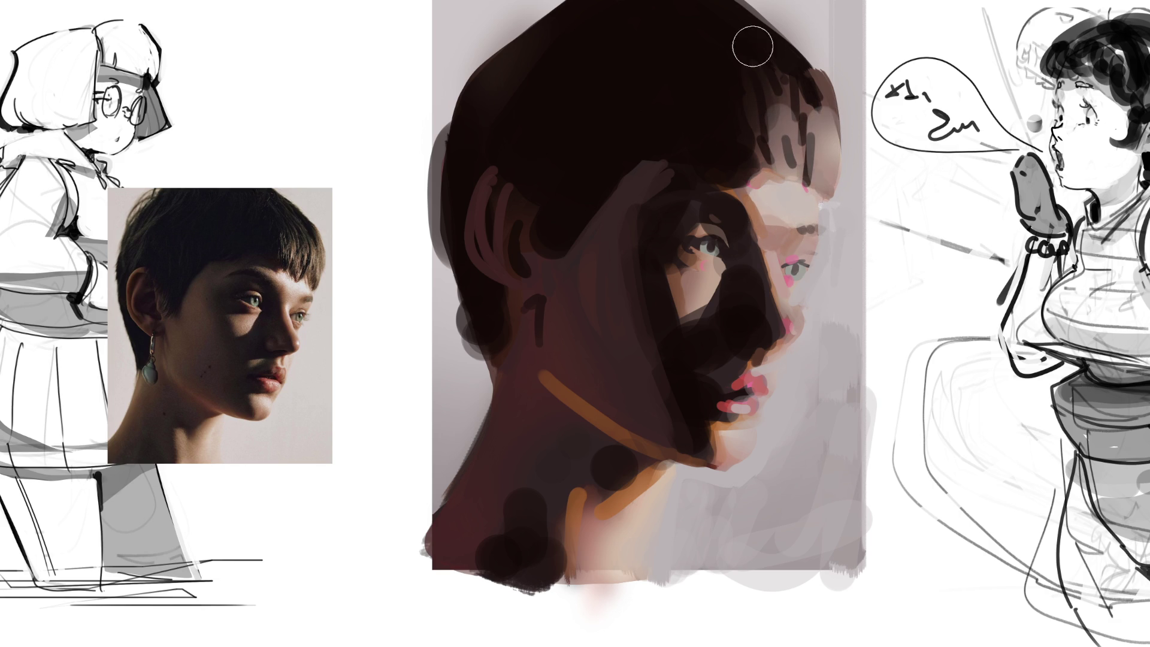
{"action": "left_click_drag", "start_coordinate": [509, 38], "coordinate": [452, 147]}
{"action": "left_click_drag", "start_coordinate": [552, 36], "coordinate": [456, 177]}
{"action": "left_click_drag", "start_coordinate": [487, 52], "coordinate": [495, 66]}
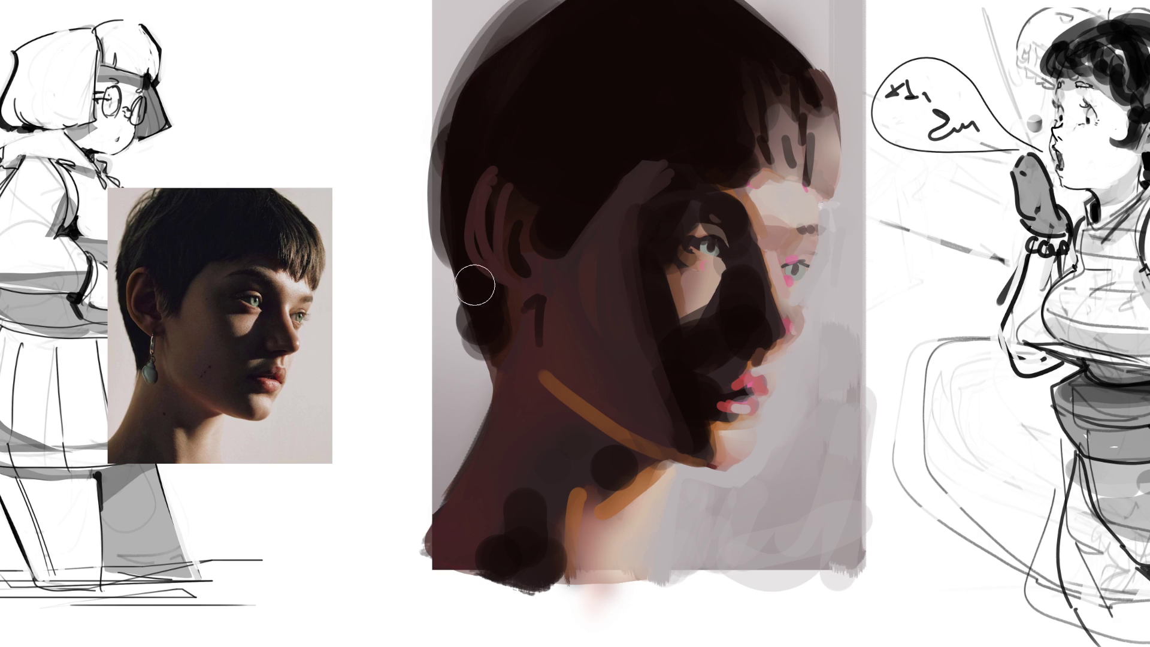
{"action": "left_click_drag", "start_coordinate": [452, 158], "coordinate": [445, 291]}
{"action": "left_click_drag", "start_coordinate": [459, 183], "coordinate": [497, 396]}
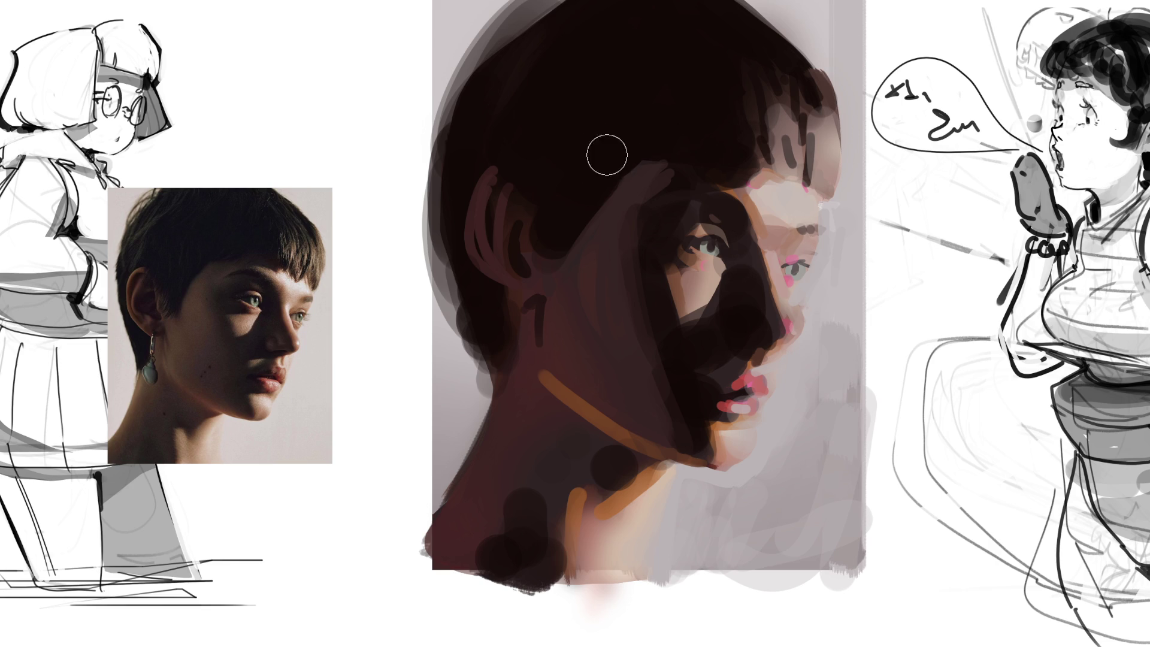
Streak dark tones through the fringe, then dab light skin tone on the forehead with a flat textured brush
{"action": "mouse_move", "coordinate": [771, 96]}
{"action": "left_mouse_down"}
{"action": "mouse_move", "coordinate": [779, 165]}
{"action": "mouse_move", "coordinate": [791, 144]}
{"action": "left_mouse_up"}
{"action": "left_click_drag", "start_coordinate": [809, 94], "coordinate": [811, 143]}
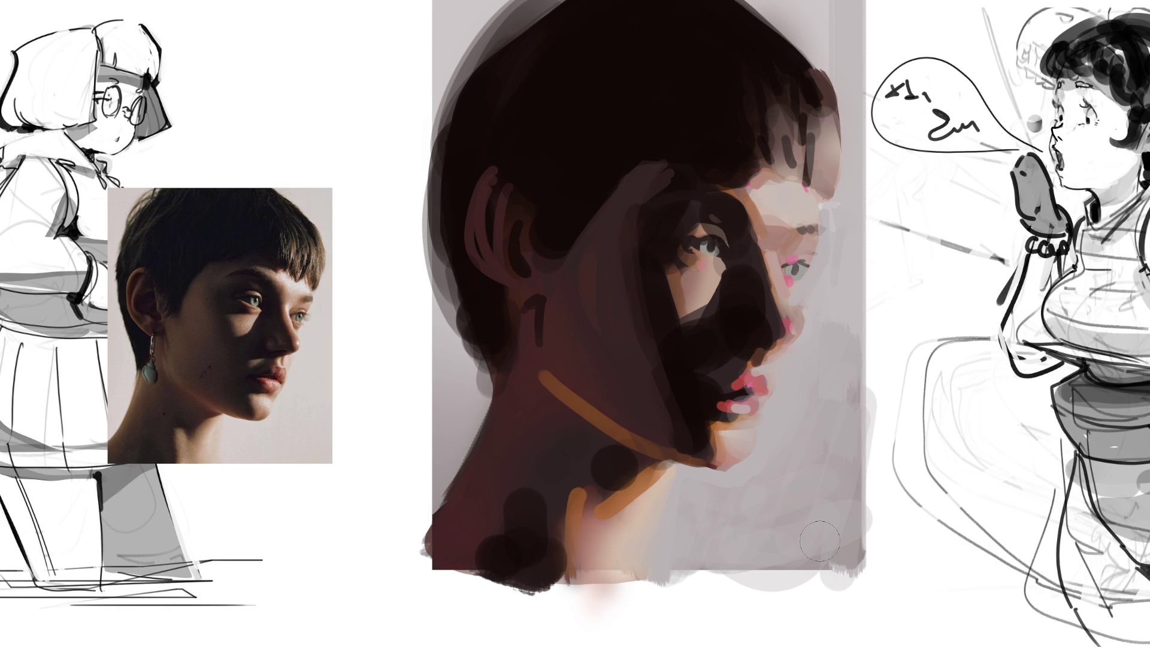
{"action": "key", "text": "/"}
{"action": "key", "text": "/"}
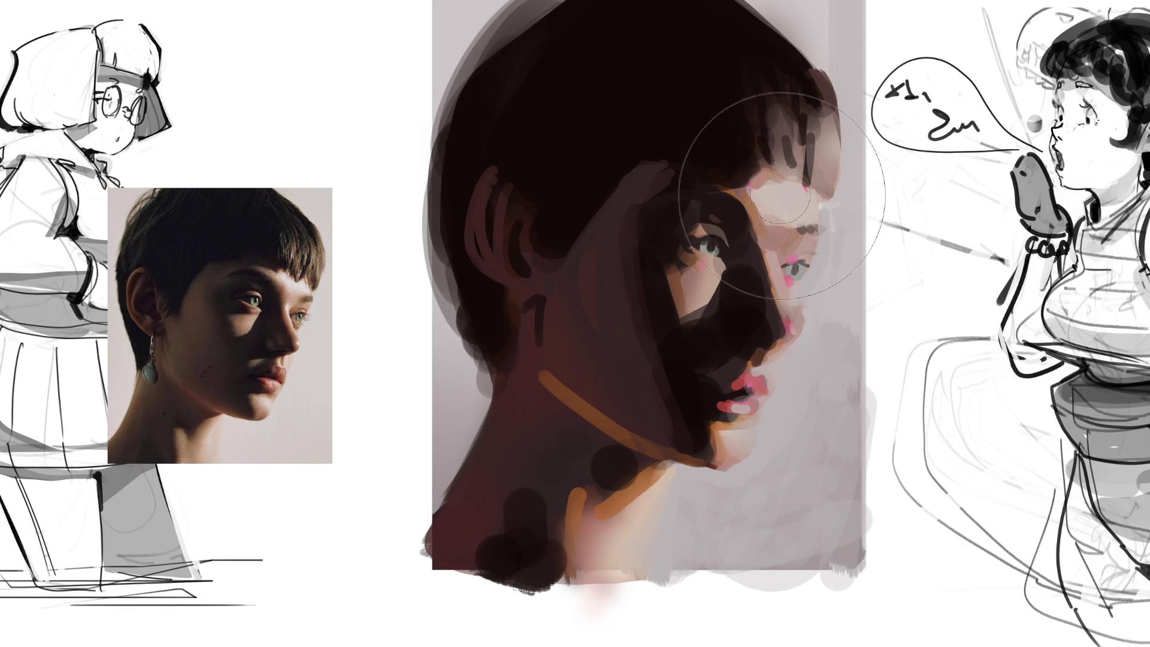
{"action": "left_click", "coordinate": [787, 208]}
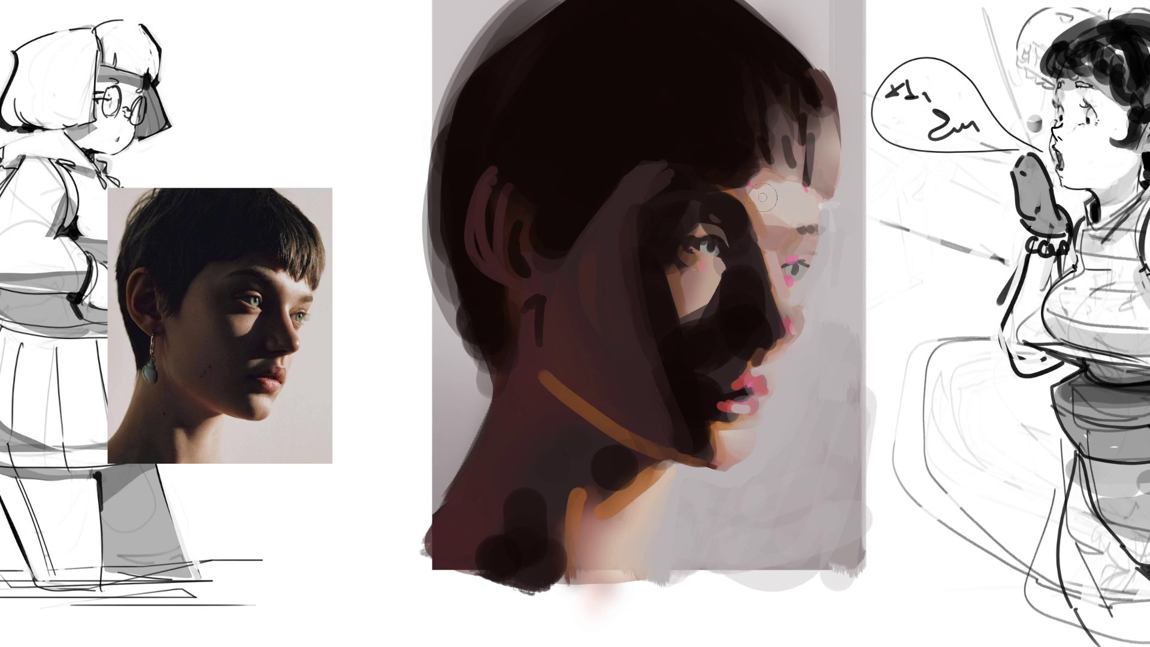
Lighten the forehead with skin tone and paint dark and light brown strands into the fringe
{"action": "mouse_move", "coordinate": [770, 204]}
{"action": "left_mouse_down"}
{"action": "mouse_move", "coordinate": [719, 185]}
{"action": "mouse_move", "coordinate": [792, 205]}
{"action": "left_mouse_up"}
{"action": "mouse_move", "coordinate": [772, 102]}
{"action": "left_mouse_down"}
{"action": "mouse_move", "coordinate": [775, 157]}
{"action": "mouse_move", "coordinate": [796, 160]}
{"action": "mouse_move", "coordinate": [802, 146]}
{"action": "mouse_move", "coordinate": [806, 167]}
{"action": "left_mouse_up"}
{"action": "mouse_move", "coordinate": [811, 74]}
{"action": "left_mouse_down"}
{"action": "mouse_move", "coordinate": [820, 164]}
{"action": "mouse_move", "coordinate": [808, 171]}
{"action": "mouse_move", "coordinate": [820, 171]}
{"action": "left_mouse_up"}
{"action": "mouse_move", "coordinate": [791, 129]}
{"action": "left_mouse_down"}
{"action": "mouse_move", "coordinate": [778, 174]}
{"action": "mouse_move", "coordinate": [794, 155]}
{"action": "mouse_move", "coordinate": [797, 166]}
{"action": "left_mouse_up"}
{"action": "left_click_drag", "start_coordinate": [769, 101], "coordinate": [789, 170]}
{"action": "left_click_drag", "start_coordinate": [753, 132], "coordinate": [758, 172]}
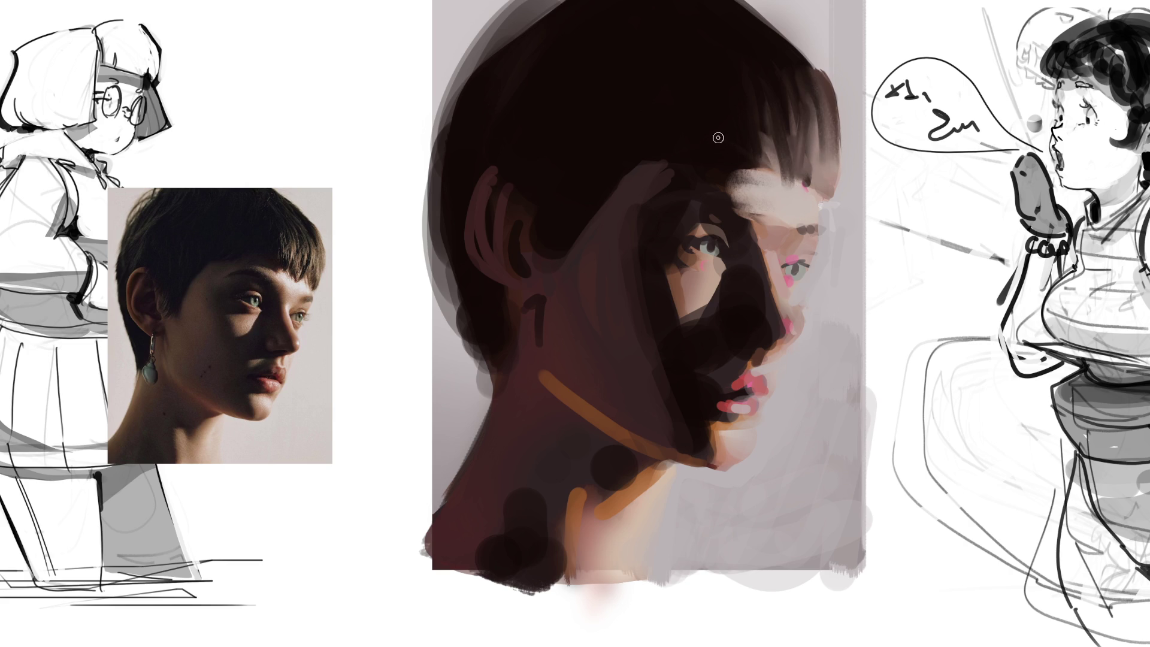
Smooth the finger shapes on the face and darken the cheek under the painted eye
{"action": "mouse_move", "coordinate": [652, 186]}
{"action": "left_mouse_down"}
{"action": "mouse_move", "coordinate": [654, 171]}
{"action": "mouse_move", "coordinate": [649, 192]}
{"action": "left_mouse_up"}
{"action": "key", "text": "bracketright"}
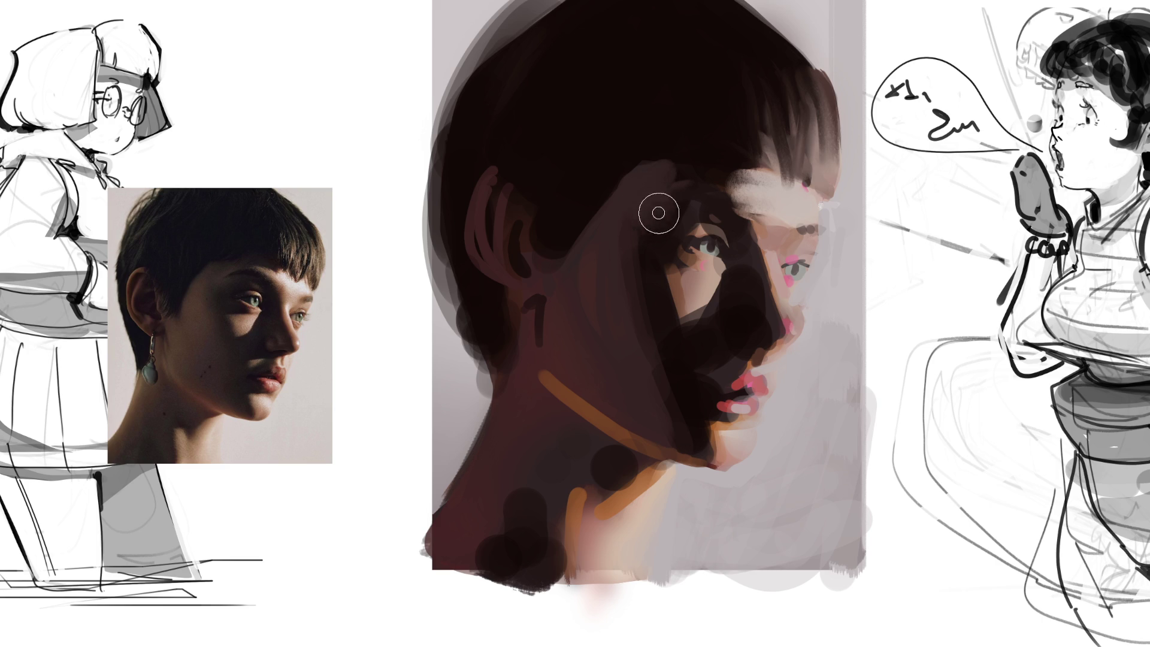
{"action": "key", "text": "bracketleft"}
{"action": "mouse_move", "coordinate": [684, 284]}
{"action": "left_mouse_down"}
{"action": "mouse_move", "coordinate": [713, 284]}
{"action": "mouse_move", "coordinate": [676, 280]}
{"action": "mouse_move", "coordinate": [689, 293]}
{"action": "mouse_move", "coordinate": [698, 282]}
{"action": "mouse_move", "coordinate": [672, 249]}
{"action": "mouse_move", "coordinate": [721, 264]}
{"action": "mouse_move", "coordinate": [720, 238]}
{"action": "mouse_move", "coordinate": [675, 221]}
{"action": "mouse_move", "coordinate": [704, 196]}
{"action": "left_mouse_up"}
Paint light strokes along and below the nose shadow and extend the lower lip's pink highlight
{"action": "key", "text": "bracketright"}
{"action": "key", "text": "bracketright"}
{"action": "key", "text": "bracketright"}
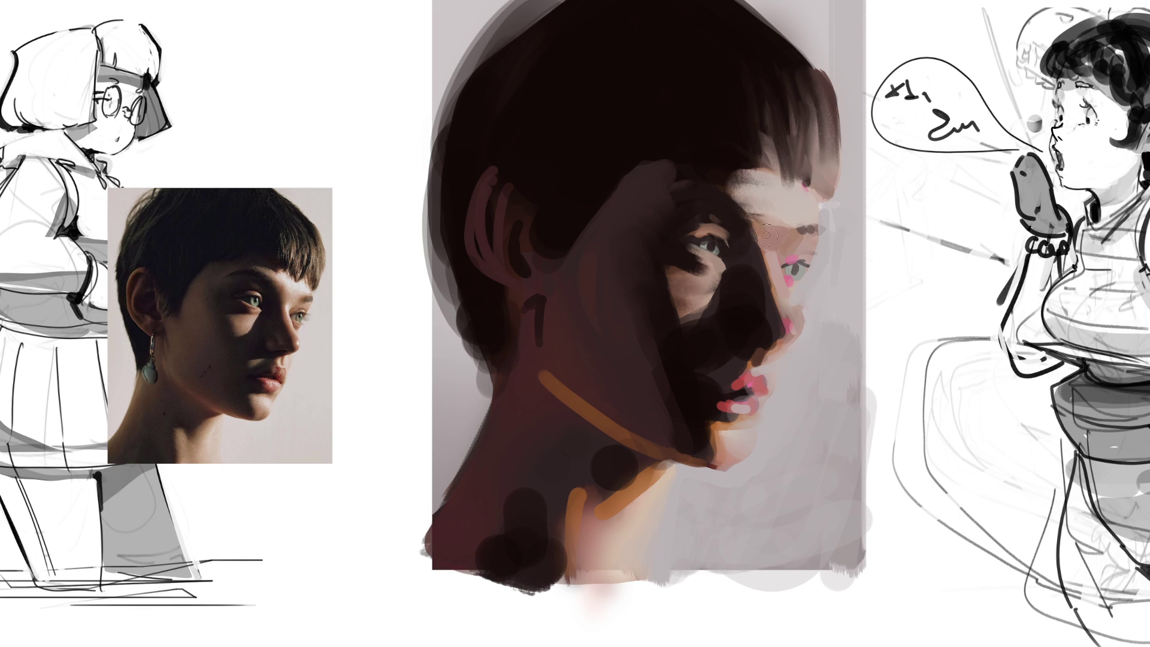
{"action": "key", "text": "bracketright"}
{"action": "key", "text": "bracketright"}
{"action": "key", "text": "bracketleft"}
{"action": "key", "text": "bracketleft"}
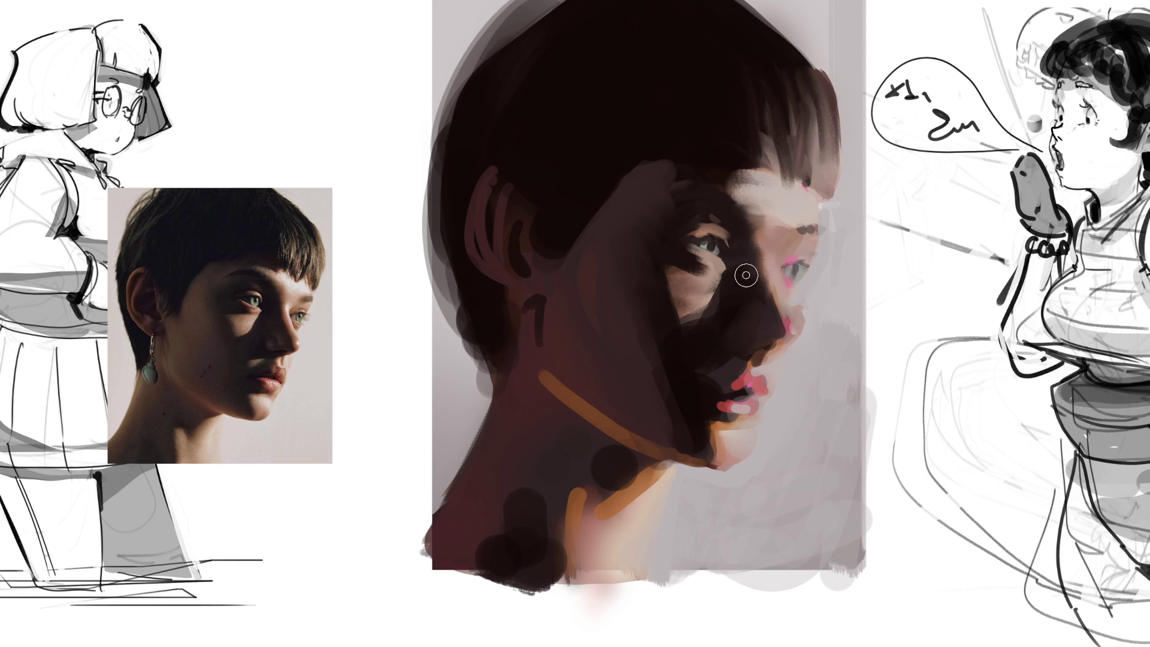
{"action": "left_click_drag", "start_coordinate": [687, 353], "coordinate": [726, 314]}
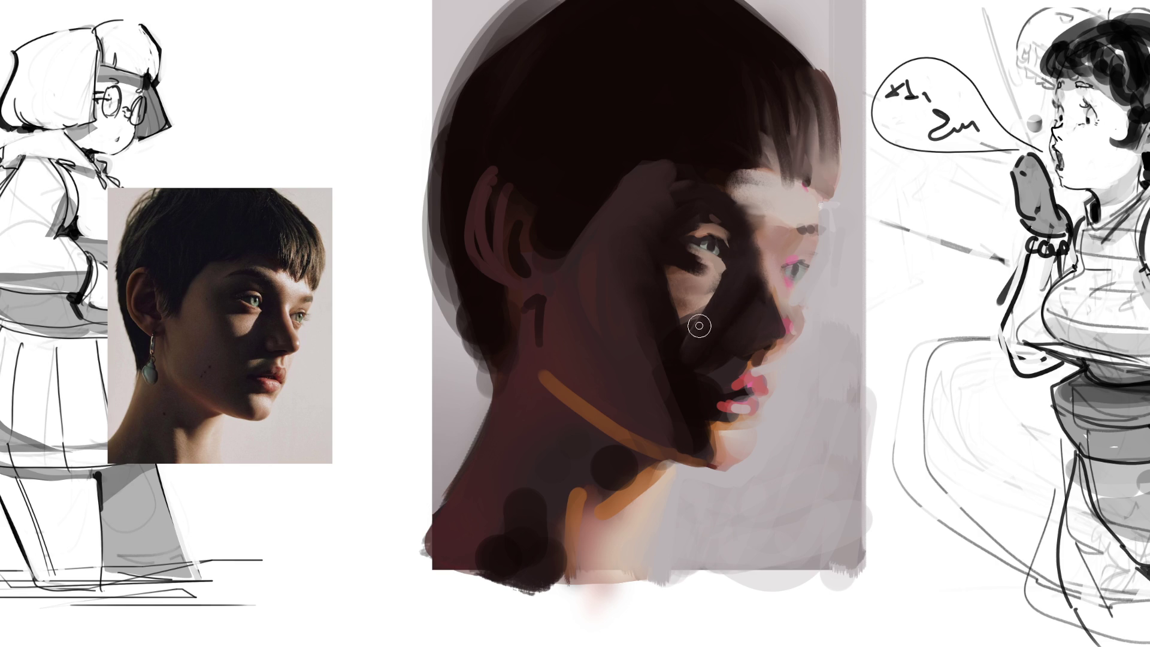
{"action": "key", "text": "bracketright"}
{"action": "key", "text": "bracketright"}
{"action": "key", "text": "bracketleft"}
{"action": "key", "text": "bracketleft"}
{"action": "left_click_drag", "start_coordinate": [737, 362], "coordinate": [682, 376]}
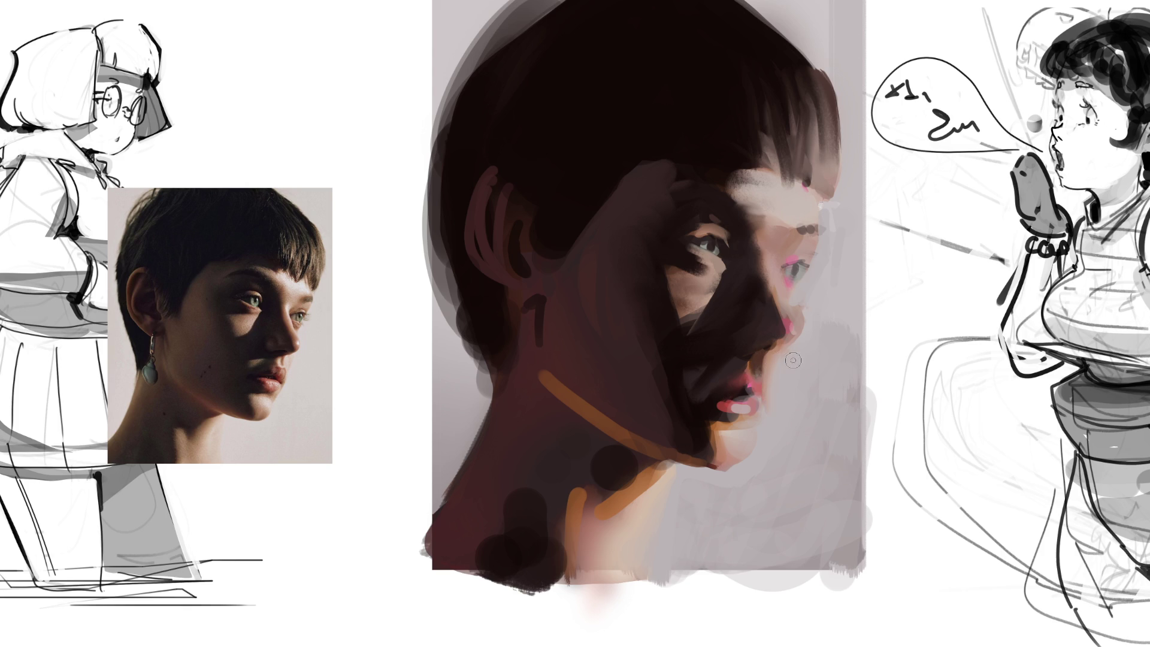
{"action": "left_click_drag", "start_coordinate": [743, 407], "coordinate": [755, 406]}
Reshape the chin lighter and rounder and cover the earring mark with smooth shadow
{"action": "mouse_move", "coordinate": [726, 445]}
{"action": "left_mouse_down"}
{"action": "mouse_move", "coordinate": [716, 431]}
{"action": "mouse_move", "coordinate": [722, 458]}
{"action": "mouse_move", "coordinate": [707, 465]}
{"action": "mouse_move", "coordinate": [591, 477]}
{"action": "mouse_move", "coordinate": [581, 462]}
{"action": "mouse_move", "coordinate": [600, 483]}
{"action": "mouse_move", "coordinate": [587, 516]}
{"action": "mouse_move", "coordinate": [568, 465]}
{"action": "mouse_move", "coordinate": [567, 483]}
{"action": "mouse_move", "coordinate": [516, 478]}
{"action": "mouse_move", "coordinate": [465, 542]}
{"action": "mouse_move", "coordinate": [517, 422]}
{"action": "left_mouse_up"}
{"action": "key", "text": "]"}
{"action": "key", "text": "]"}
{"action": "mouse_move", "coordinate": [512, 381]}
{"action": "left_mouse_down"}
{"action": "mouse_move", "coordinate": [513, 419]}
{"action": "mouse_move", "coordinate": [580, 335]}
{"action": "mouse_move", "coordinate": [560, 368]}
{"action": "mouse_move", "coordinate": [585, 357]}
{"action": "mouse_move", "coordinate": [646, 415]}
{"action": "mouse_move", "coordinate": [624, 405]}
{"action": "mouse_move", "coordinate": [652, 400]}
{"action": "mouse_move", "coordinate": [625, 410]}
{"action": "mouse_move", "coordinate": [583, 362]}
{"action": "mouse_move", "coordinate": [600, 303]}
{"action": "mouse_move", "coordinate": [605, 192]}
{"action": "mouse_move", "coordinate": [583, 182]}
{"action": "mouse_move", "coordinate": [531, 238]}
{"action": "mouse_move", "coordinate": [523, 213]}
{"action": "mouse_move", "coordinate": [511, 234]}
{"action": "mouse_move", "coordinate": [519, 279]}
{"action": "mouse_move", "coordinate": [508, 224]}
{"action": "mouse_move", "coordinate": [523, 179]}
{"action": "mouse_move", "coordinate": [485, 187]}
{"action": "mouse_move", "coordinate": [495, 159]}
{"action": "mouse_move", "coordinate": [483, 182]}
{"action": "mouse_move", "coordinate": [536, 161]}
{"action": "left_mouse_up"}
{"action": "key", "text": "["}
{"action": "key", "text": "]"}
{"action": "key", "text": "]"}
{"action": "key", "text": "["}
{"action": "key", "text": "["}
{"action": "key", "text": "["}
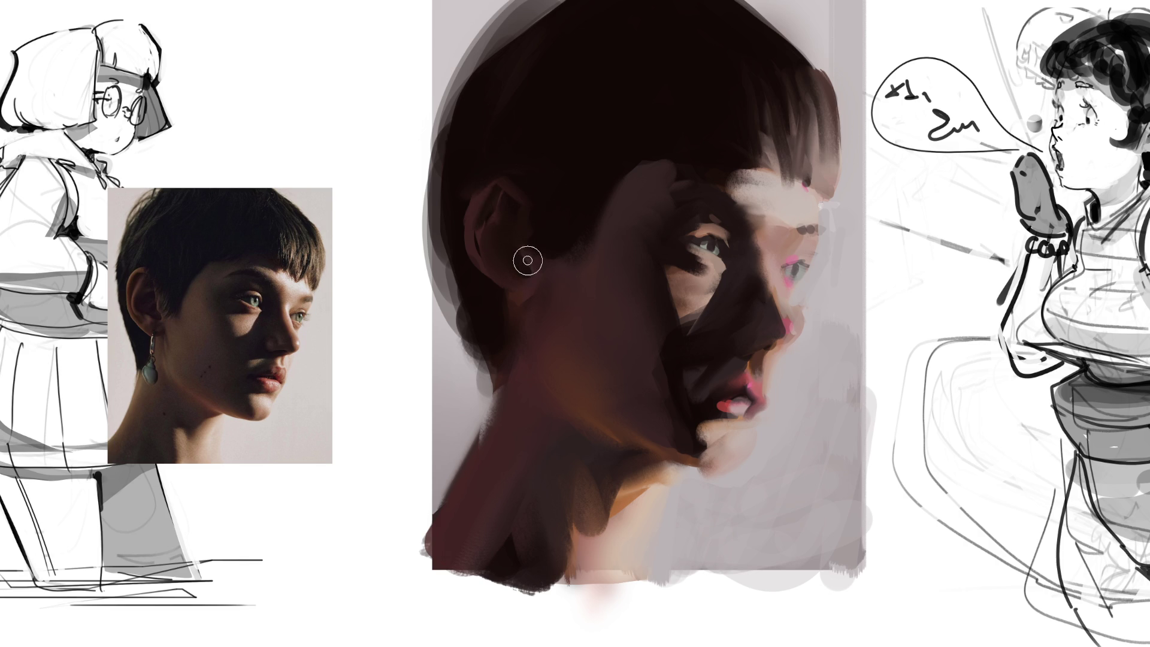
Repaint the eye and brow area, then paint dark hair into the top-left of the head
{"action": "mouse_move", "coordinate": [701, 255]}
{"action": "left_mouse_down"}
{"action": "mouse_move", "coordinate": [659, 236]}
{"action": "mouse_move", "coordinate": [688, 199]}
{"action": "mouse_move", "coordinate": [657, 200]}
{"action": "mouse_move", "coordinate": [671, 136]}
{"action": "left_mouse_up"}
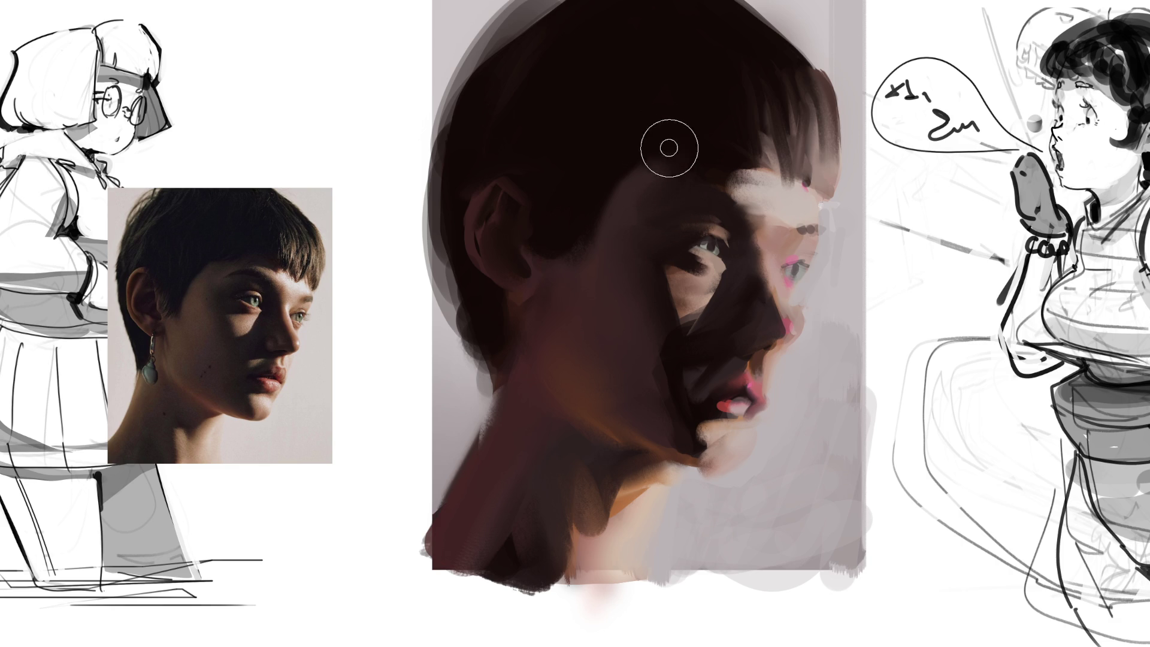
{"action": "key", "text": "]"}
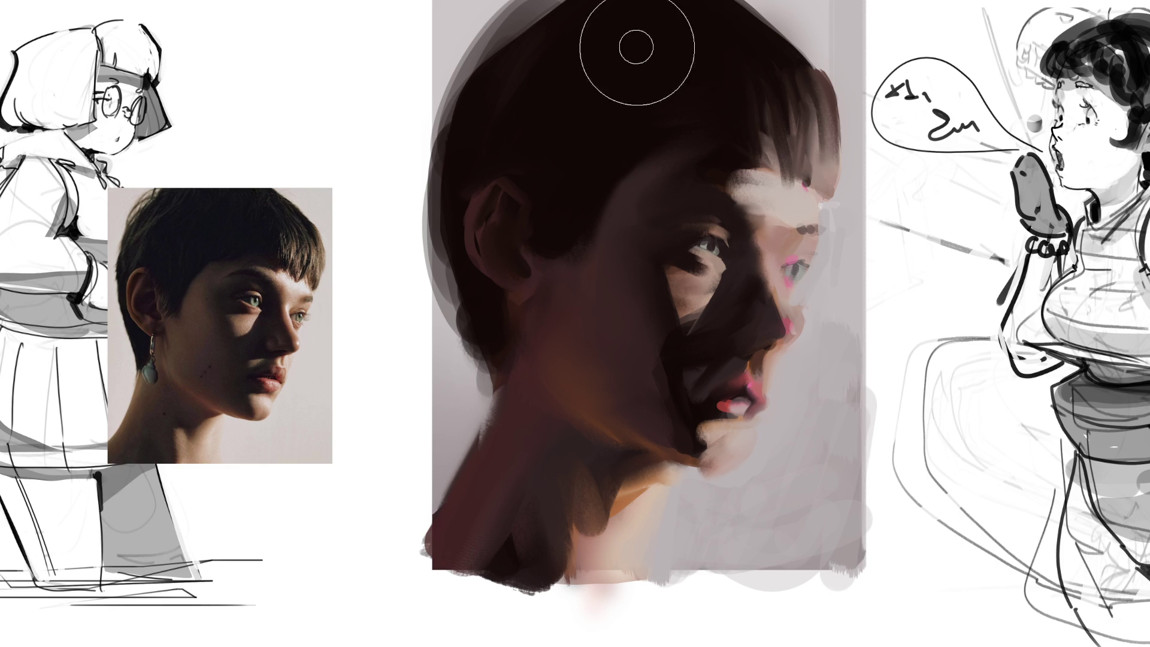
{"action": "key", "text": "]"}
{"action": "mouse_move", "coordinate": [624, 44]}
{"action": "left_mouse_down"}
{"action": "mouse_move", "coordinate": [583, 36]}
{"action": "mouse_move", "coordinate": [502, 119]}
{"action": "left_mouse_up"}
Repaint the neck in darker brown and orange with a smaller brush
{"action": "key", "text": "bracketleft"}
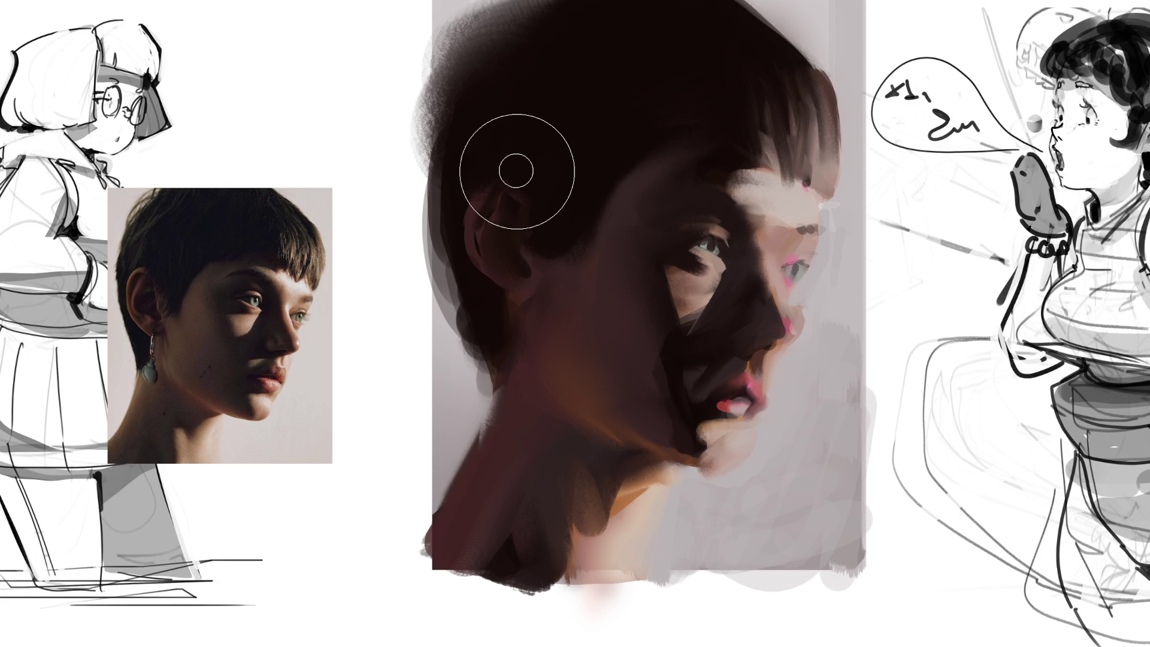
{"action": "key", "text": "bracketleft"}
{"action": "key", "text": "bracketleft"}
{"action": "key", "text": "bracketleft"}
{"action": "mouse_move", "coordinate": [617, 494]}
{"action": "left_mouse_down"}
{"action": "mouse_move", "coordinate": [570, 532]}
{"action": "mouse_move", "coordinate": [565, 514]}
{"action": "mouse_move", "coordinate": [592, 560]}
{"action": "mouse_move", "coordinate": [605, 539]}
{"action": "mouse_move", "coordinate": [617, 557]}
{"action": "mouse_move", "coordinate": [671, 500]}
{"action": "mouse_move", "coordinate": [656, 530]}
{"action": "mouse_move", "coordinate": [689, 500]}
{"action": "mouse_move", "coordinate": [737, 500]}
{"action": "left_mouse_up"}
{"action": "key", "text": "bracketright"}
{"action": "key", "text": "bracketleft"}
{"action": "key", "text": "bracketleft"}
{"action": "key", "text": "bracketleft"}
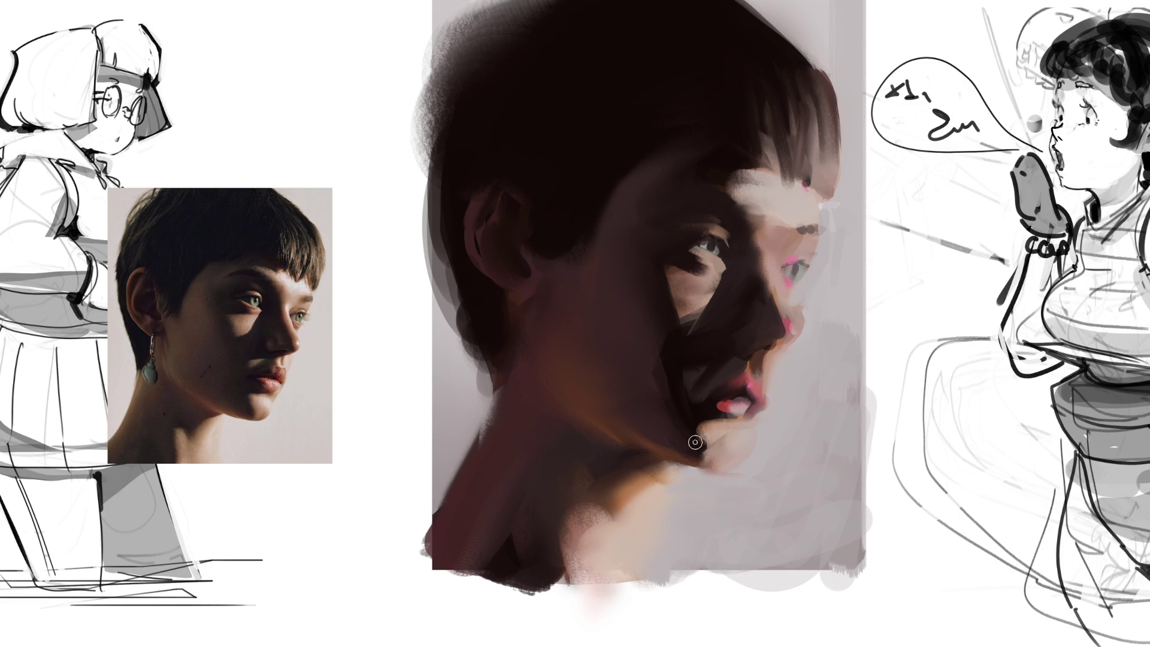
Darken the jaw edge and dab shadow below the lip corner, undoing a stray bright stroke near the eye
{"action": "mouse_move", "coordinate": [677, 413]}
{"action": "left_mouse_down"}
{"action": "mouse_move", "coordinate": [731, 468]}
{"action": "mouse_move", "coordinate": [740, 456]}
{"action": "mouse_move", "coordinate": [733, 464]}
{"action": "left_mouse_up"}
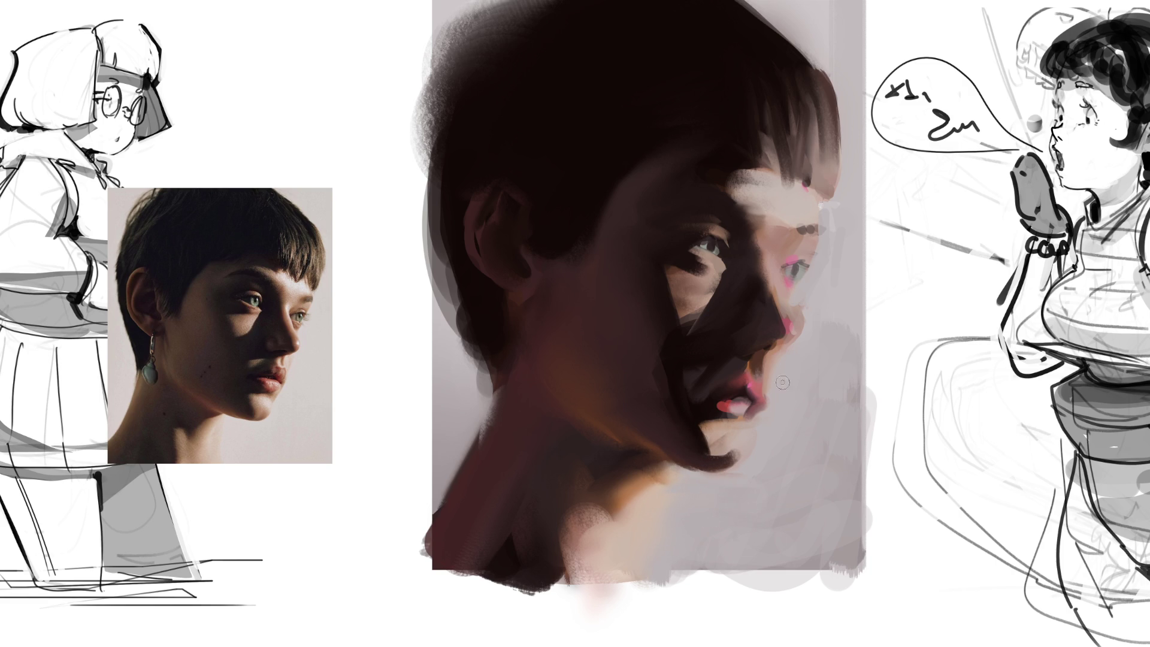
{"action": "left_click_drag", "start_coordinate": [765, 411], "coordinate": [757, 423]}
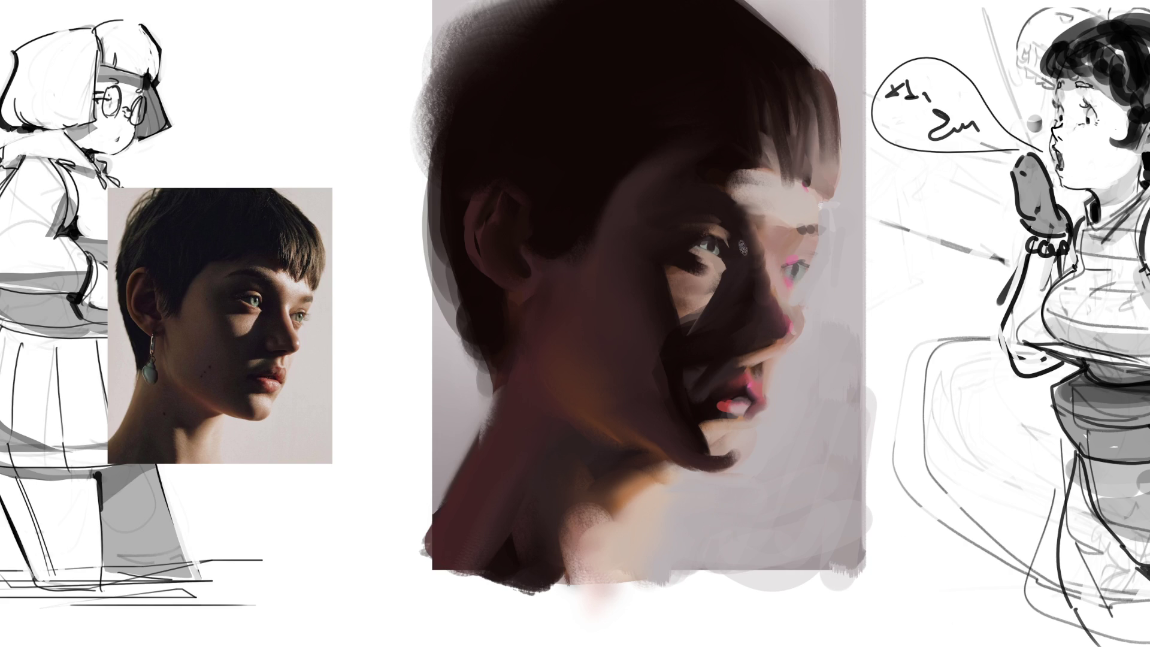
{"action": "left_click_drag", "start_coordinate": [767, 256], "coordinate": [778, 293]}
{"action": "key", "text": "ctrl+z"}
{"action": "key", "text": "ctrl+z"}
Paint a light highlight down the nose bridge and lighten a small forehead patch with sampled cheek colour
{"action": "left_click", "coordinate": [772, 260]}
{"action": "left_click_drag", "start_coordinate": [772, 260], "coordinate": [772, 298]}
{"action": "left_click_drag", "start_coordinate": [780, 298], "coordinate": [812, 339]}
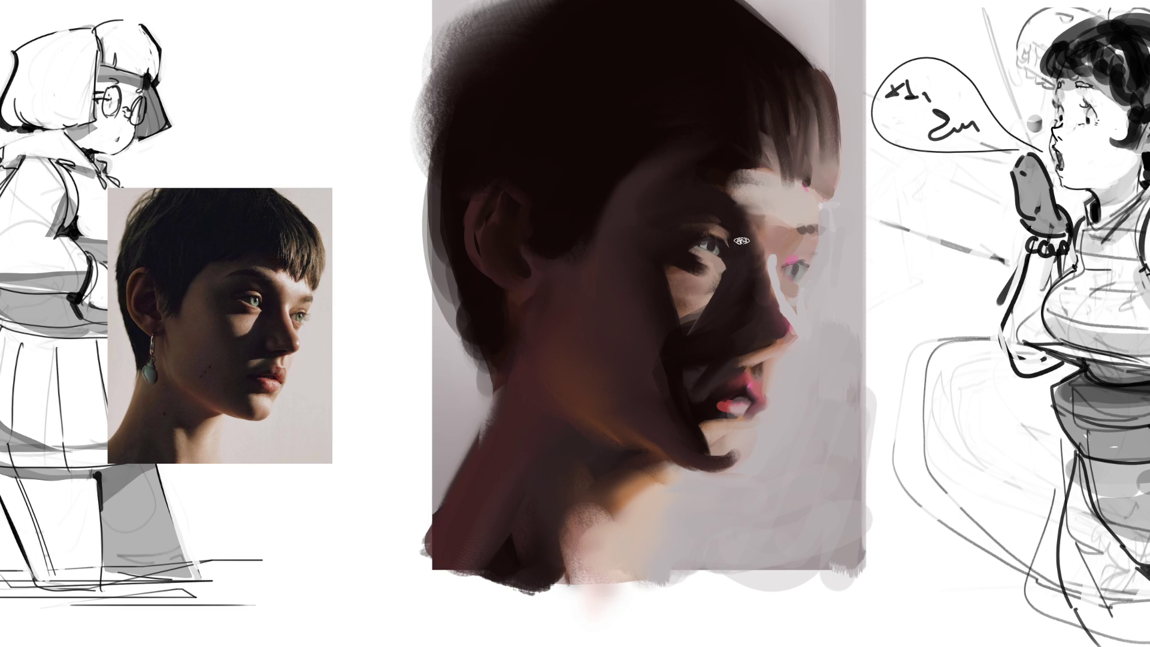
{"action": "left_click", "coordinate": [774, 261], "text": "alt"}
{"action": "mouse_move", "coordinate": [747, 189]}
{"action": "left_mouse_down"}
{"action": "mouse_move", "coordinate": [764, 187]}
{"action": "mouse_move", "coordinate": [785, 209]}
{"action": "mouse_move", "coordinate": [799, 198]}
{"action": "mouse_move", "coordinate": [816, 207]}
{"action": "left_mouse_up"}
Rework the hair's right edge in dark and lighter brown and repaint the top of the hair
{"action": "left_click_drag", "start_coordinate": [807, 181], "coordinate": [824, 106]}
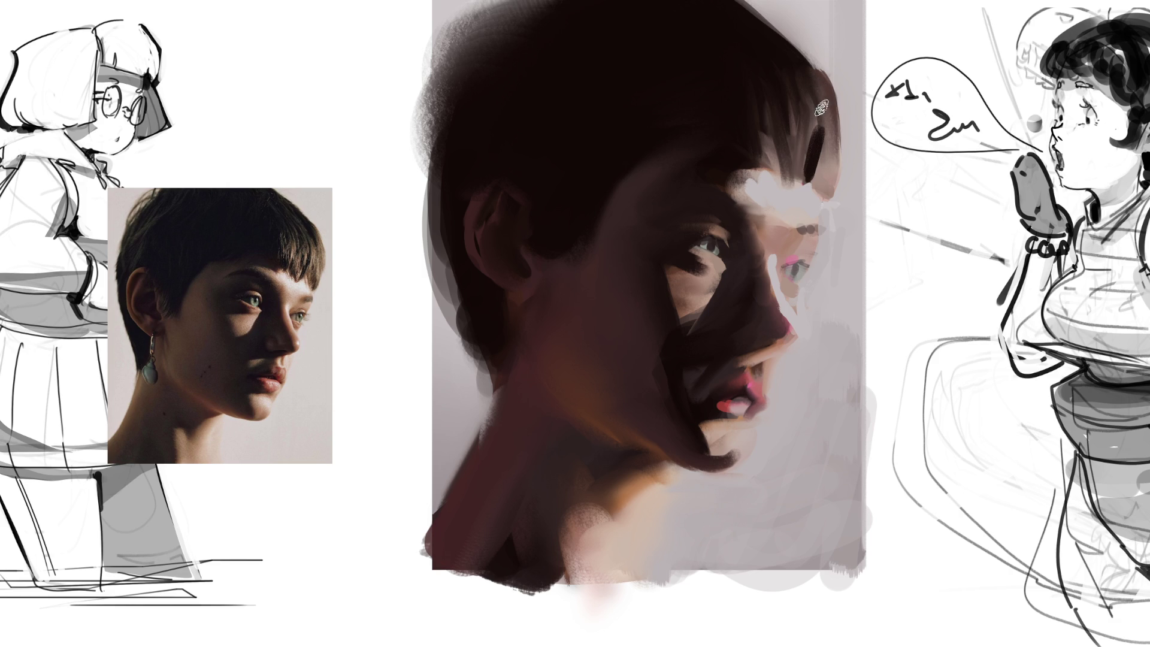
{"action": "left_click_drag", "start_coordinate": [782, 156], "coordinate": [786, 169]}
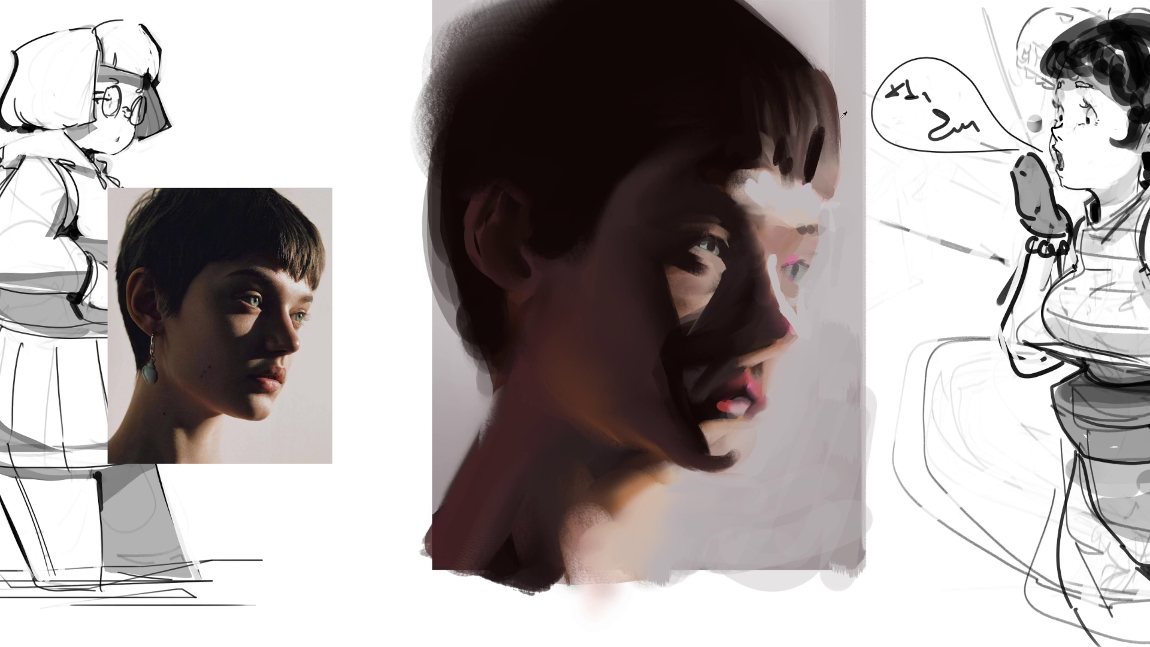
{"action": "left_click_drag", "start_coordinate": [813, 116], "coordinate": [802, 177]}
{"action": "left_click_drag", "start_coordinate": [828, 114], "coordinate": [812, 191]}
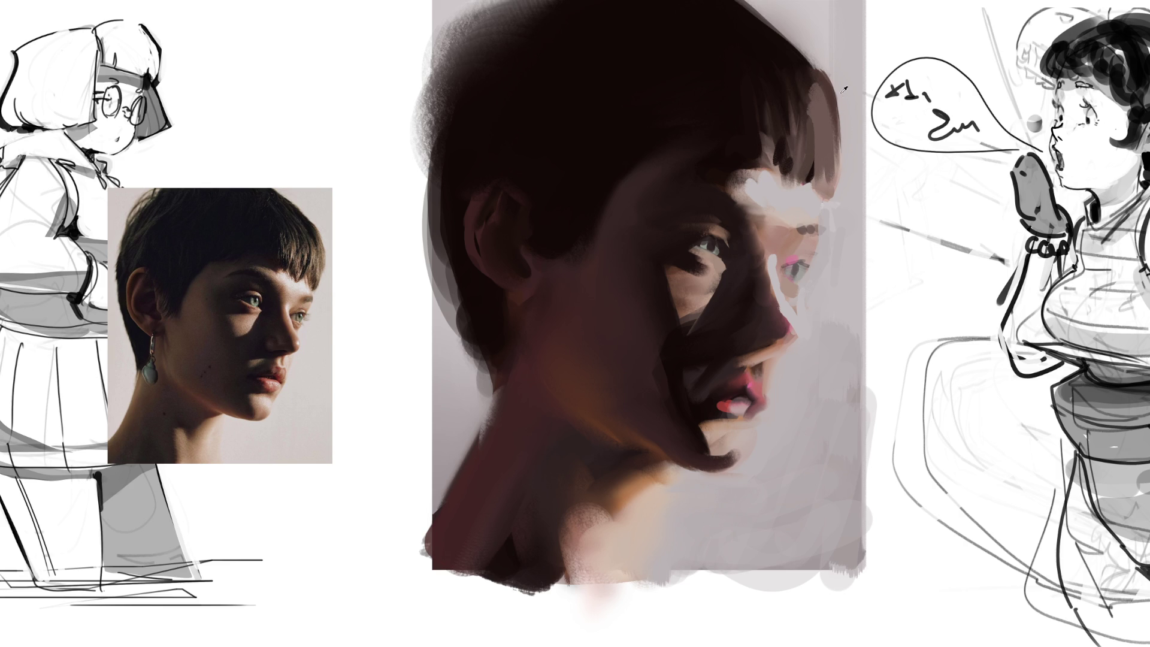
{"action": "left_click_drag", "start_coordinate": [826, 84], "coordinate": [836, 187]}
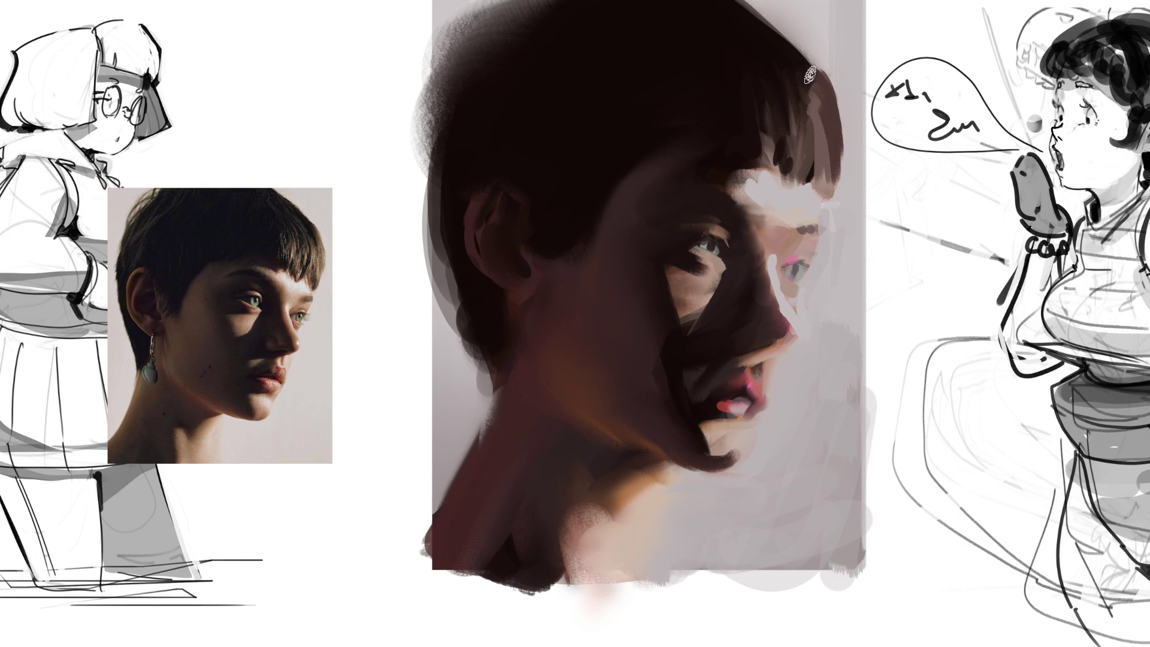
{"action": "left_click_drag", "start_coordinate": [825, 85], "coordinate": [818, 91]}
{"action": "left_click_drag", "start_coordinate": [770, 54], "coordinate": [821, 124]}
{"action": "left_click_drag", "start_coordinate": [735, 41], "coordinate": [787, 112]}
{"action": "mouse_move", "coordinate": [707, 17]}
{"action": "left_mouse_down"}
{"action": "mouse_move", "coordinate": [745, 51]}
{"action": "mouse_move", "coordinate": [773, 117]}
{"action": "mouse_move", "coordinate": [808, 97]}
{"action": "left_mouse_up"}
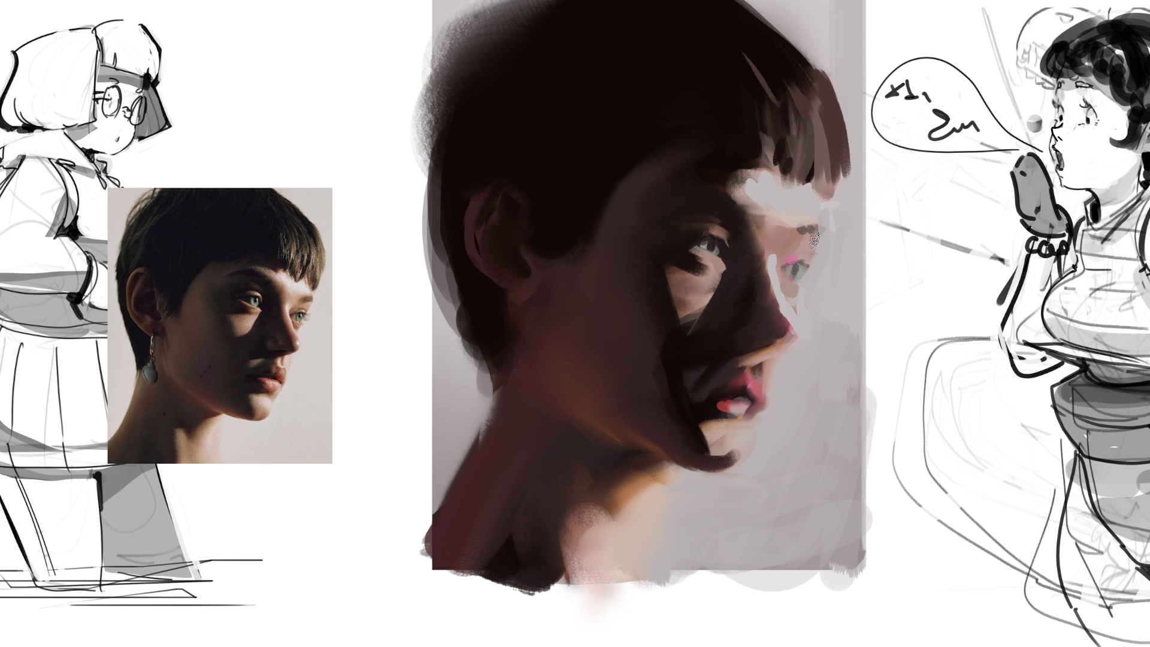
Blend sampled skin tone into the bangs, darken the far eyebrow, and paint lashes on the far eye
{"action": "left_click", "coordinate": [767, 169], "text": "ctrl"}
{"action": "mouse_move", "coordinate": [778, 167]}
{"action": "left_mouse_down"}
{"action": "mouse_move", "coordinate": [742, 179]}
{"action": "mouse_move", "coordinate": [753, 228]}
{"action": "left_mouse_up"}
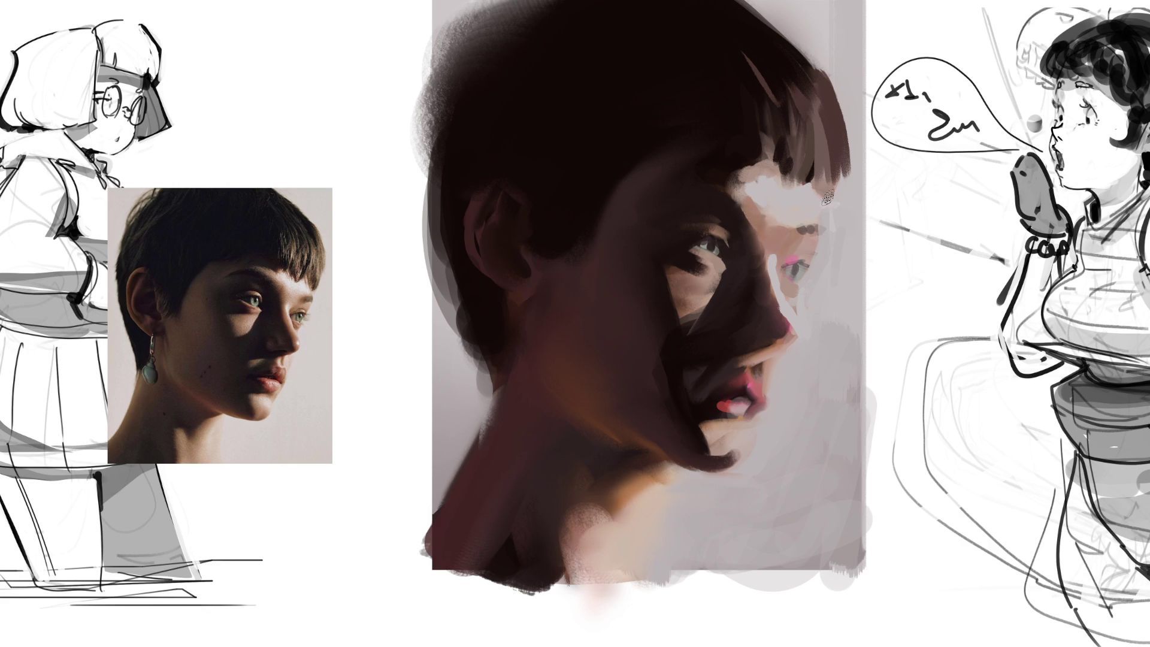
{"action": "left_click_drag", "start_coordinate": [826, 223], "coordinate": [802, 233]}
{"action": "mouse_move", "coordinate": [788, 265]}
{"action": "left_mouse_down"}
{"action": "mouse_move", "coordinate": [809, 266]}
{"action": "mouse_move", "coordinate": [790, 264]}
{"action": "left_mouse_up"}
{"action": "left_click_drag", "start_coordinate": [810, 270], "coordinate": [818, 270]}
{"action": "key", "text": "ctrl+z"}
{"action": "left_click_drag", "start_coordinate": [807, 269], "coordinate": [819, 265]}
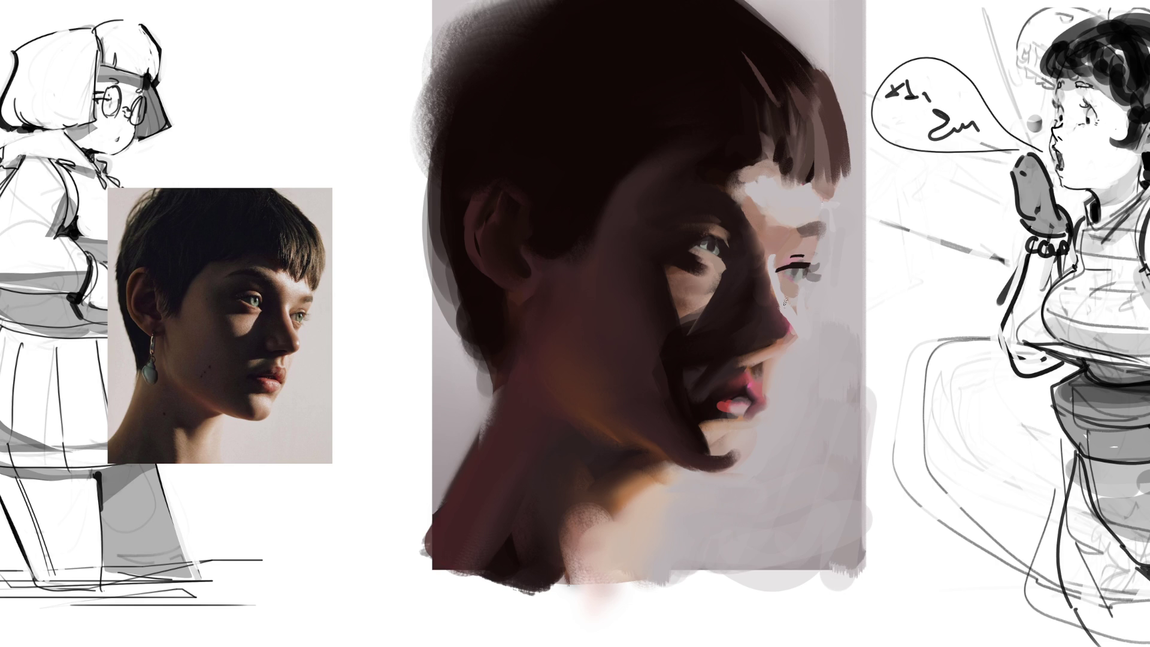
Shade under the far eye, the socket-to-nose shadow edge, beneath the nose and the left lip corner
{"action": "left_click_drag", "start_coordinate": [784, 292], "coordinate": [783, 285]}
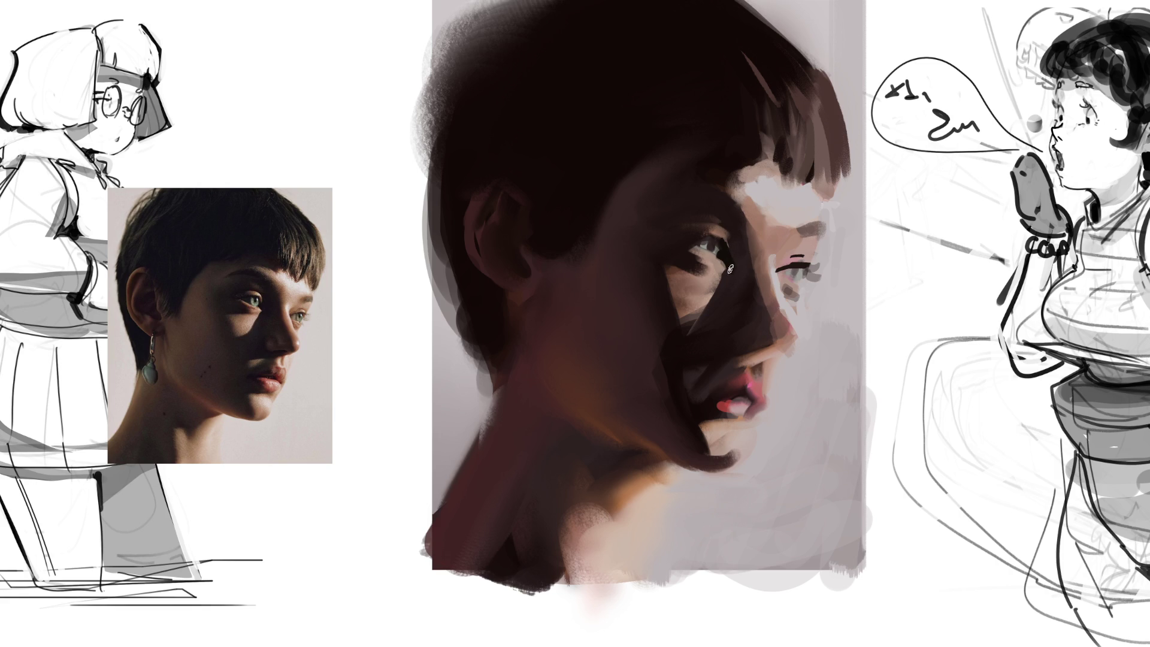
{"action": "left_click_drag", "start_coordinate": [727, 273], "coordinate": [682, 336]}
{"action": "left_click_drag", "start_coordinate": [739, 352], "coordinate": [770, 349]}
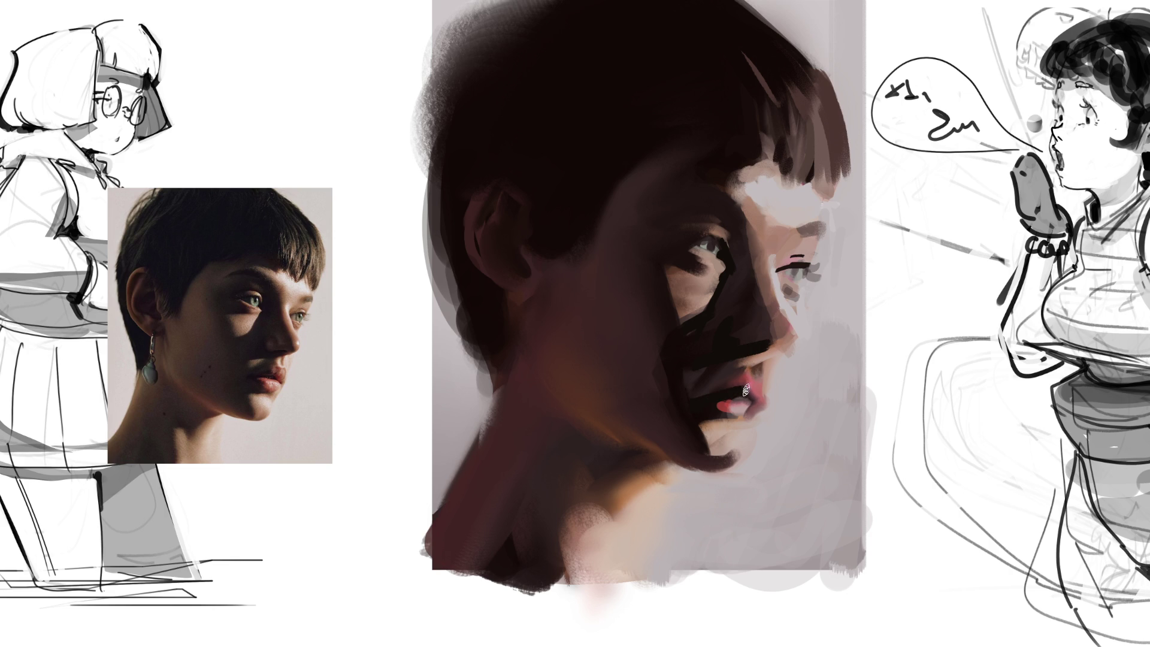
{"action": "left_click_drag", "start_coordinate": [717, 403], "coordinate": [726, 411]}
Paint dark shadows down the jawline and cheek, around the near eye socket, and along its upper eyelid
{"action": "left_click_drag", "start_coordinate": [685, 418], "coordinate": [714, 472]}
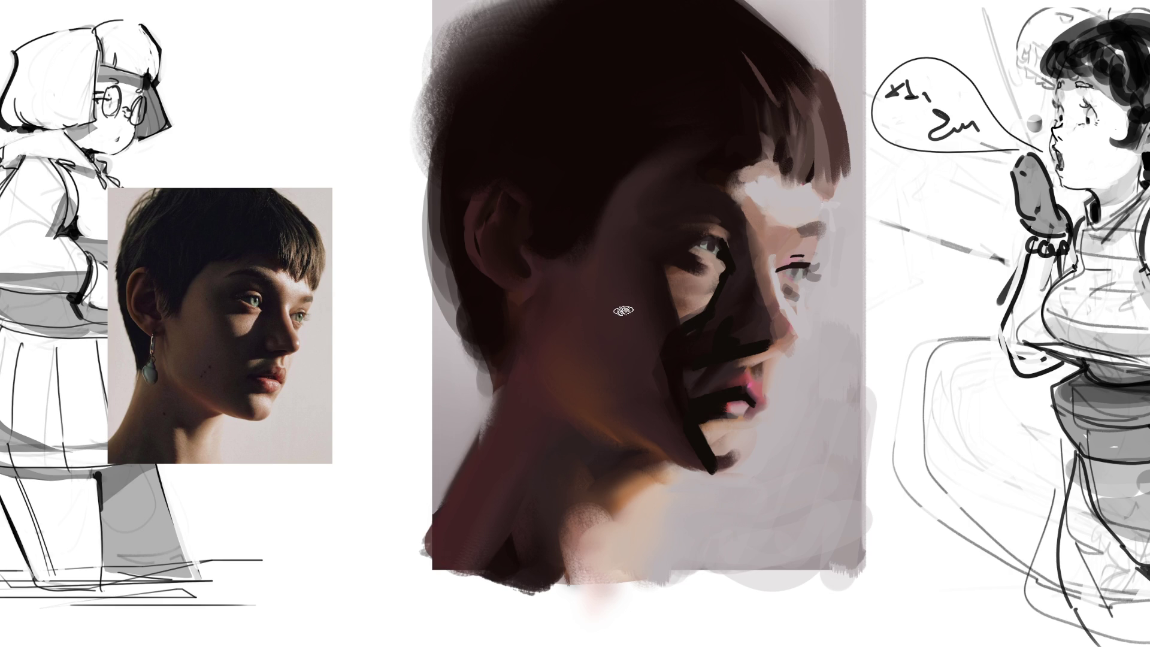
{"action": "left_click_drag", "start_coordinate": [658, 246], "coordinate": [666, 286]}
{"action": "left_click_drag", "start_coordinate": [666, 239], "coordinate": [704, 223]}
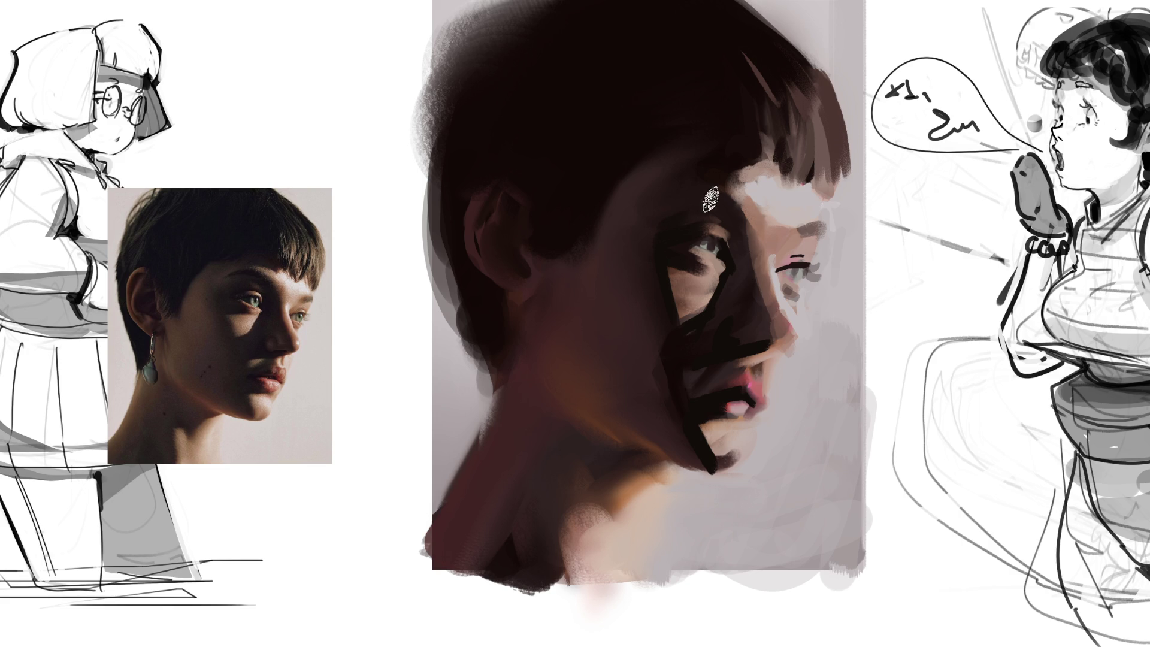
{"action": "left_click_drag", "start_coordinate": [682, 186], "coordinate": [665, 192]}
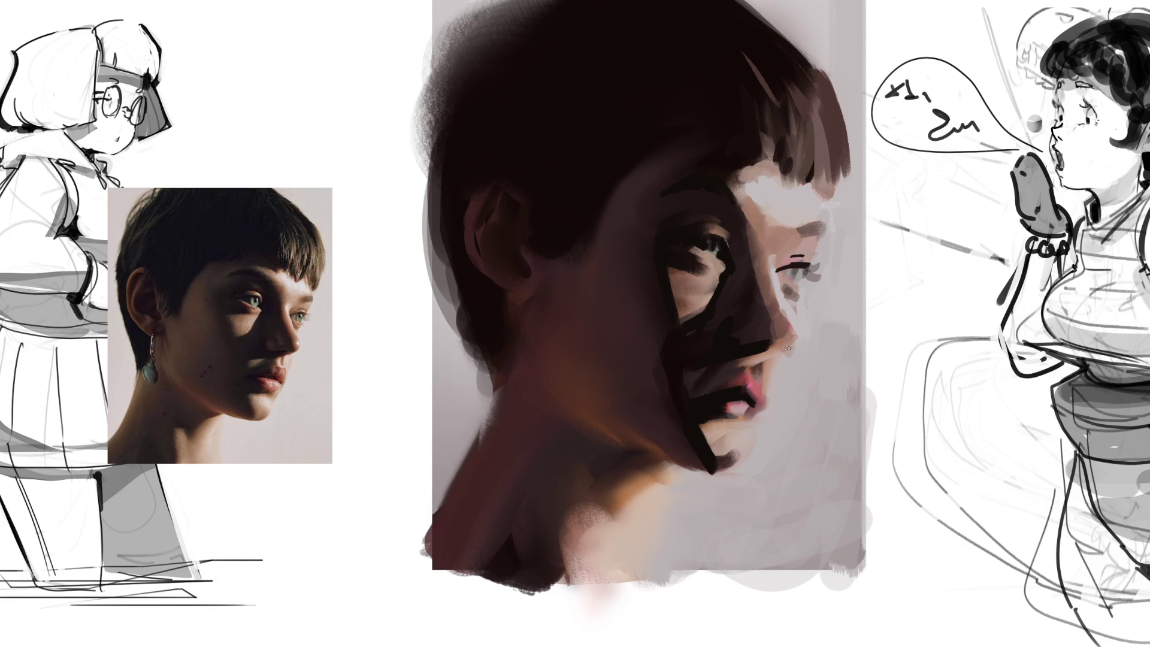
{"action": "left_click_drag", "start_coordinate": [692, 229], "coordinate": [733, 231]}
{"action": "mouse_move", "coordinate": [562, 514]}
{"action": "left_mouse_down"}
{"action": "mouse_move", "coordinate": [538, 577]}
{"action": "mouse_move", "coordinate": [517, 581]}
{"action": "left_mouse_up"}
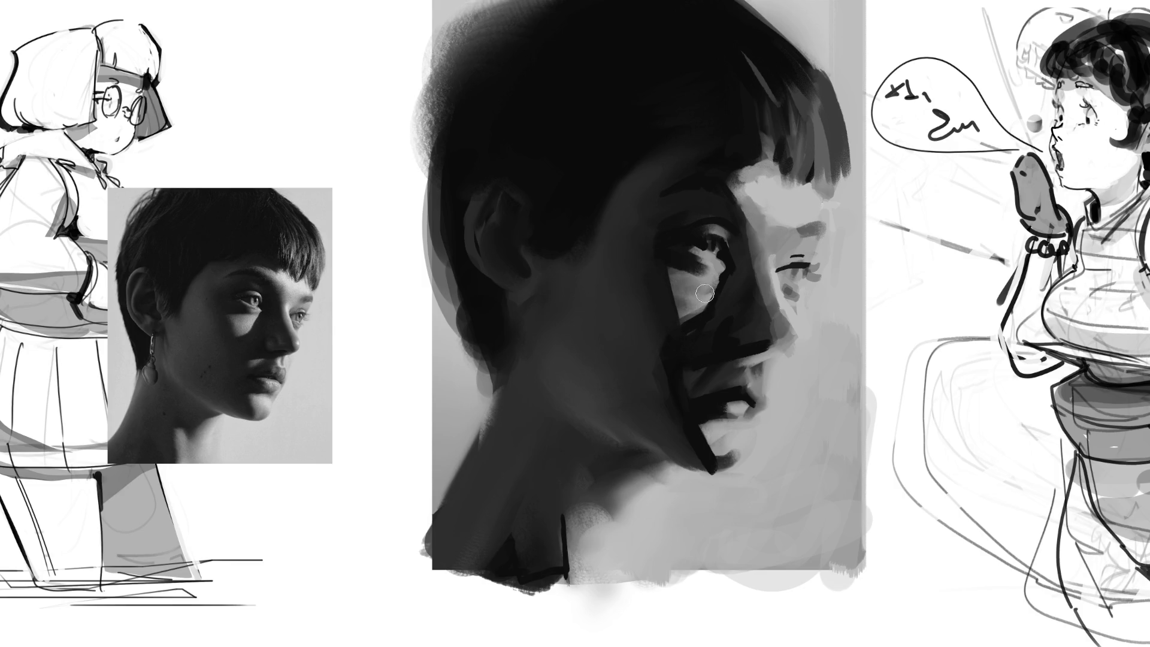
Lighten the cheek and eye socket below the near eye with the sampled cheek grey, reworking the under-eye shading
{"action": "left_click_drag", "start_coordinate": [673, 275], "coordinate": [693, 311]}
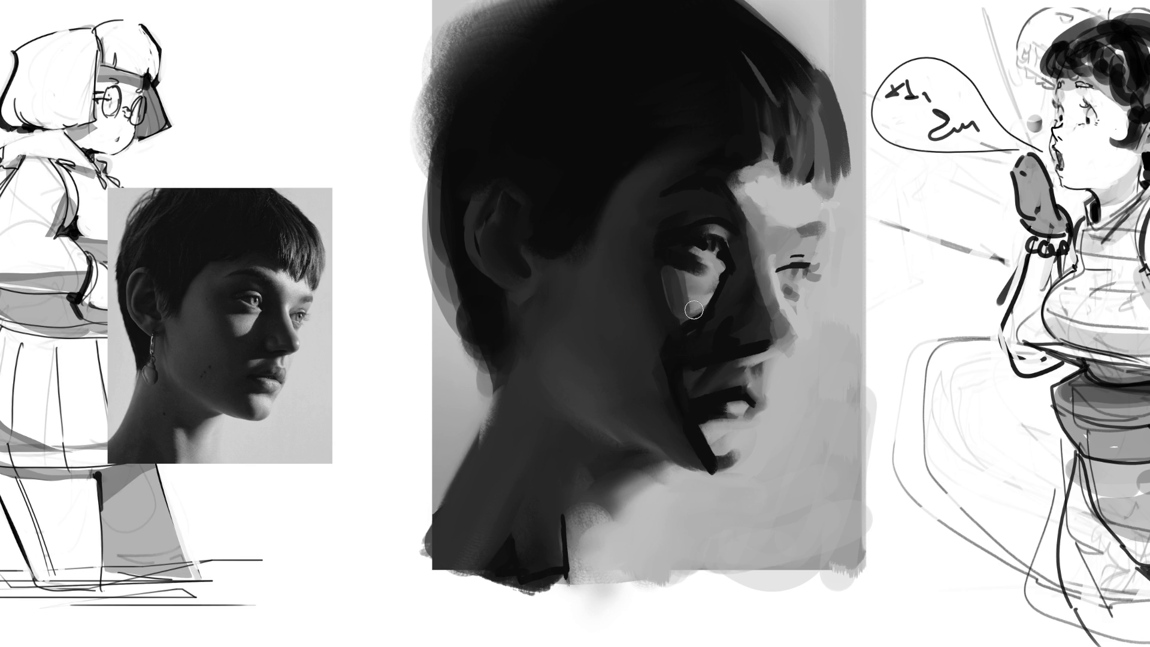
{"action": "left_click", "coordinate": [681, 292], "text": "ctrl"}
{"action": "left_click_drag", "start_coordinate": [672, 280], "coordinate": [689, 297]}
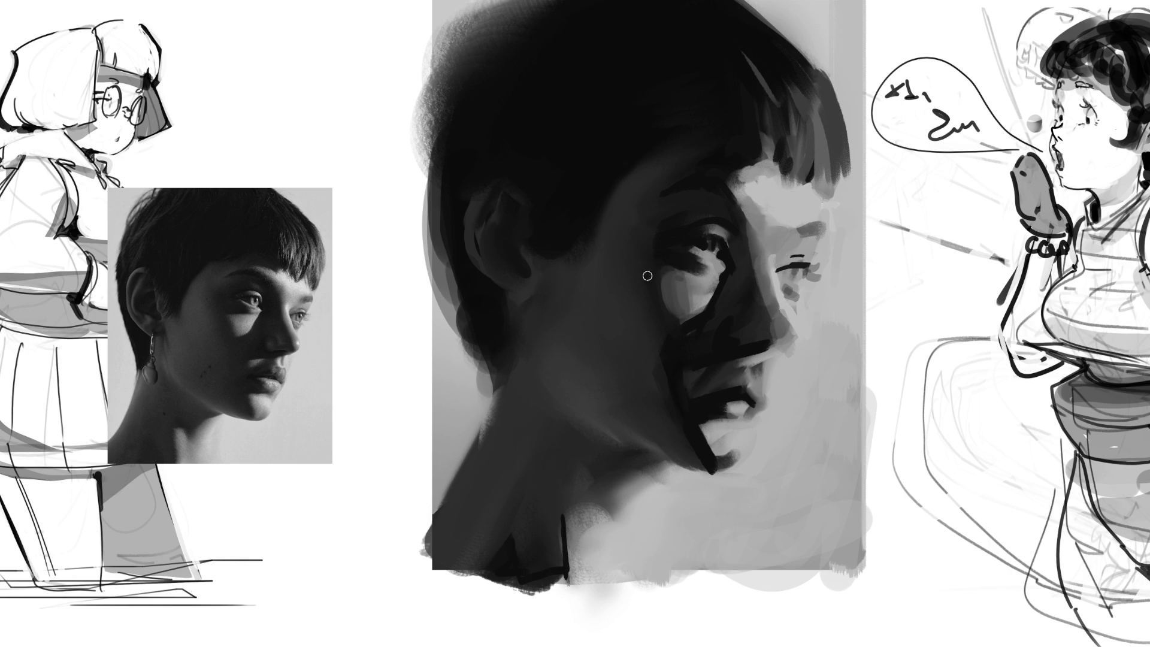
{"action": "mouse_move", "coordinate": [712, 278]}
{"action": "left_mouse_down"}
{"action": "mouse_move", "coordinate": [671, 273]}
{"action": "mouse_move", "coordinate": [725, 269]}
{"action": "left_mouse_up"}
Redo the near eye's dark strokes, blend its under-eye shadow, and lighten the dark temple
{"action": "key", "text": "ctrl+z"}
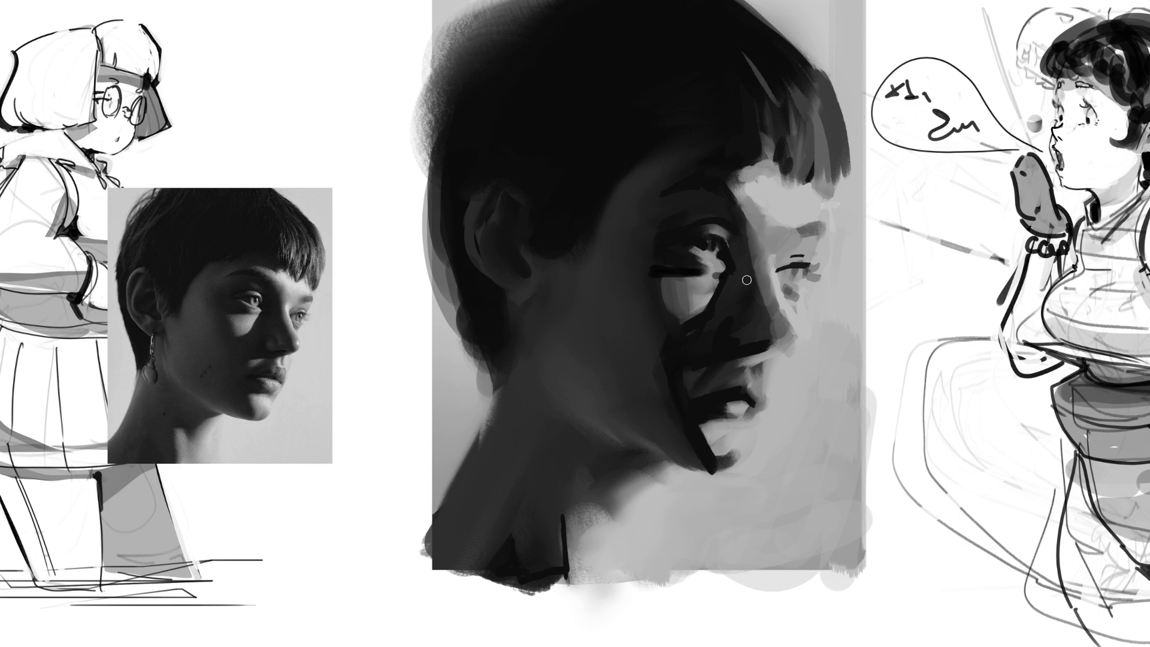
{"action": "mouse_move", "coordinate": [677, 248]}
{"action": "left_mouse_down"}
{"action": "mouse_move", "coordinate": [728, 267]}
{"action": "mouse_move", "coordinate": [719, 264]}
{"action": "left_mouse_up"}
{"action": "left_click_drag", "start_coordinate": [651, 265], "coordinate": [705, 251]}
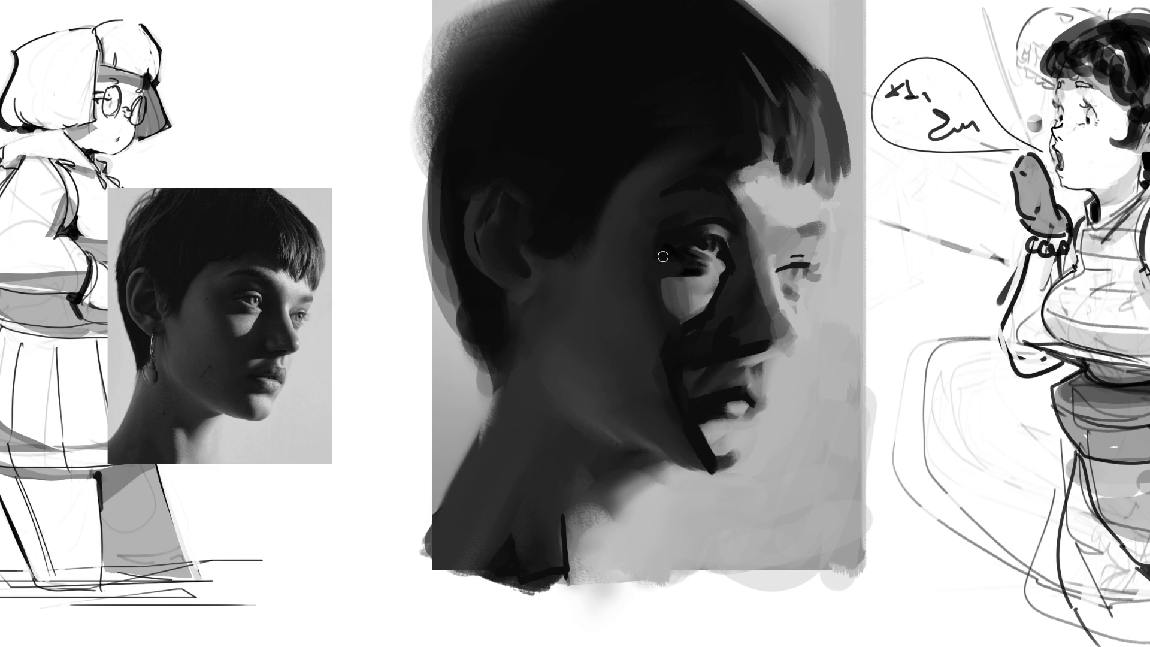
{"action": "left_click_drag", "start_coordinate": [642, 244], "coordinate": [680, 247]}
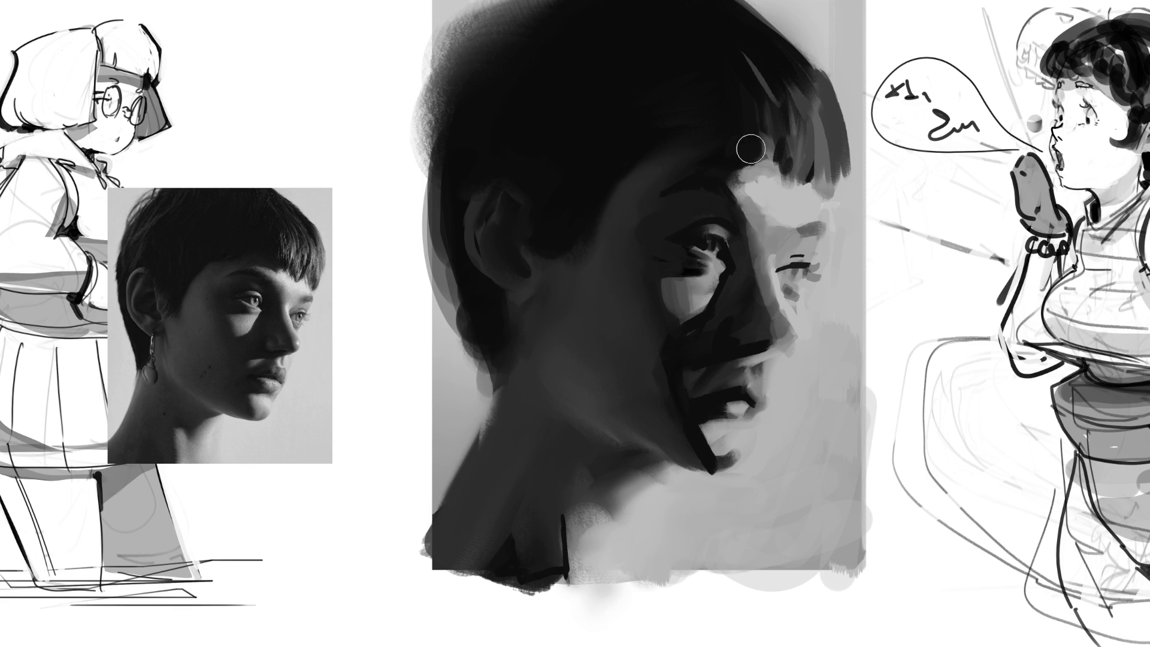
{"action": "key", "text": "bracketright"}
{"action": "mouse_move", "coordinate": [662, 167]}
{"action": "left_mouse_down"}
{"action": "mouse_move", "coordinate": [641, 210]}
{"action": "mouse_move", "coordinate": [655, 174]}
{"action": "left_mouse_up"}
Soften the cheek, jaw and neck shadow with sampled grey and add lighter highlights on the chin and lip corners
{"action": "mouse_move", "coordinate": [618, 254]}
{"action": "left_mouse_down"}
{"action": "mouse_move", "coordinate": [662, 305]}
{"action": "mouse_move", "coordinate": [618, 239]}
{"action": "left_mouse_up"}
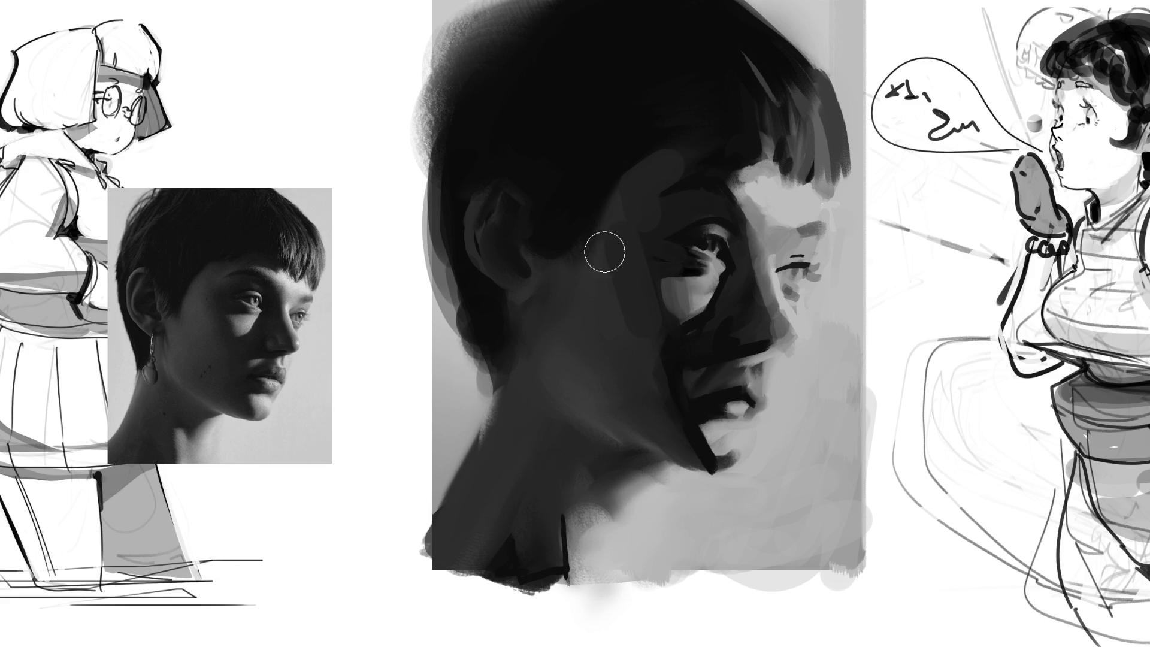
{"action": "left_click", "coordinate": [622, 262], "text": "ctrl"}
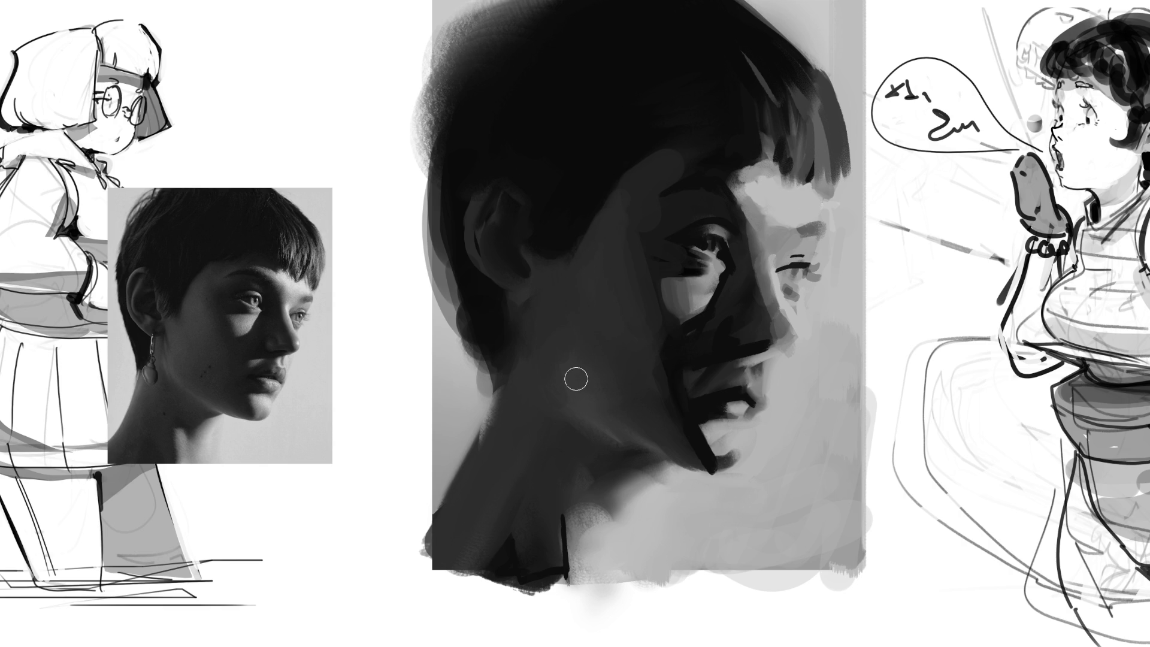
{"action": "mouse_move", "coordinate": [551, 372]}
{"action": "left_mouse_down"}
{"action": "mouse_move", "coordinate": [636, 422]}
{"action": "mouse_move", "coordinate": [592, 423]}
{"action": "left_mouse_up"}
{"action": "key", "text": "bracketright"}
{"action": "key", "text": "bracketright"}
{"action": "key", "text": "bracketright"}
{"action": "key", "text": "bracketleft"}
{"action": "key", "text": "bracketleft"}
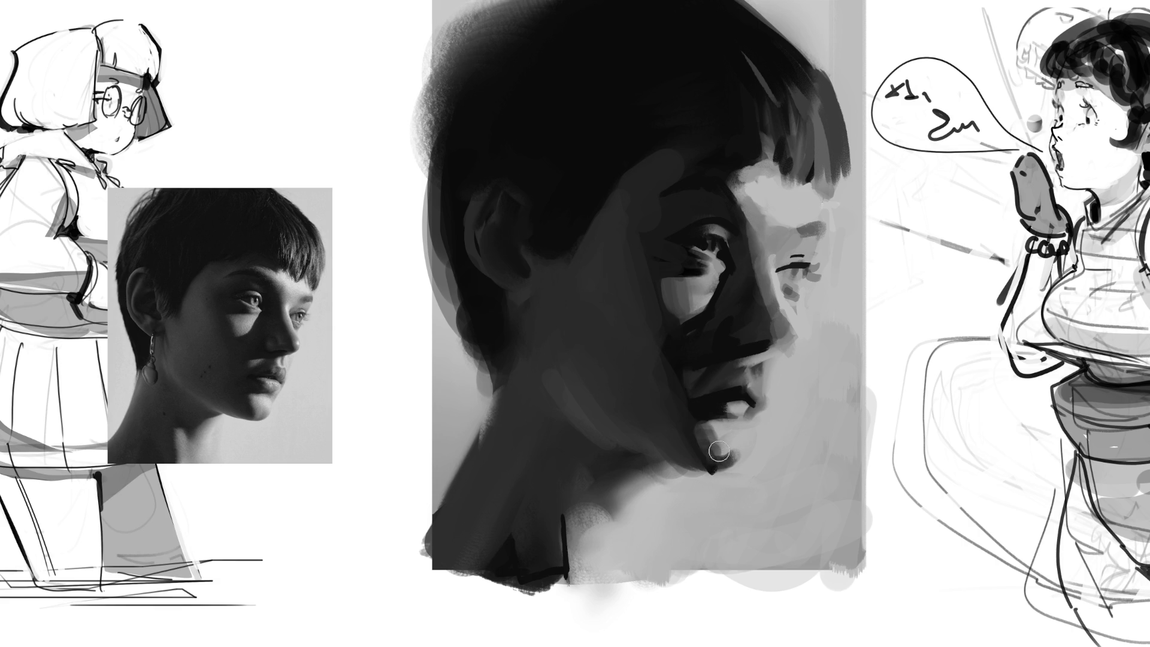
{"action": "left_click_drag", "start_coordinate": [710, 435], "coordinate": [730, 457]}
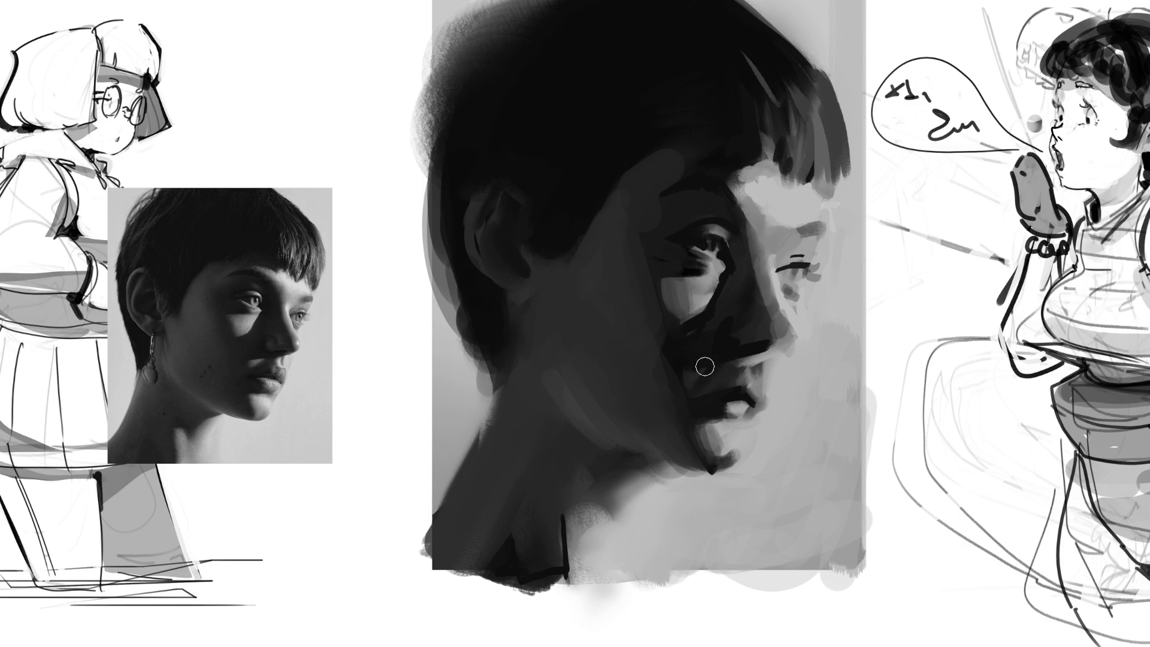
{"action": "left_click_drag", "start_coordinate": [692, 376], "coordinate": [707, 372]}
{"action": "left_click_drag", "start_coordinate": [753, 380], "coordinate": [753, 373]}
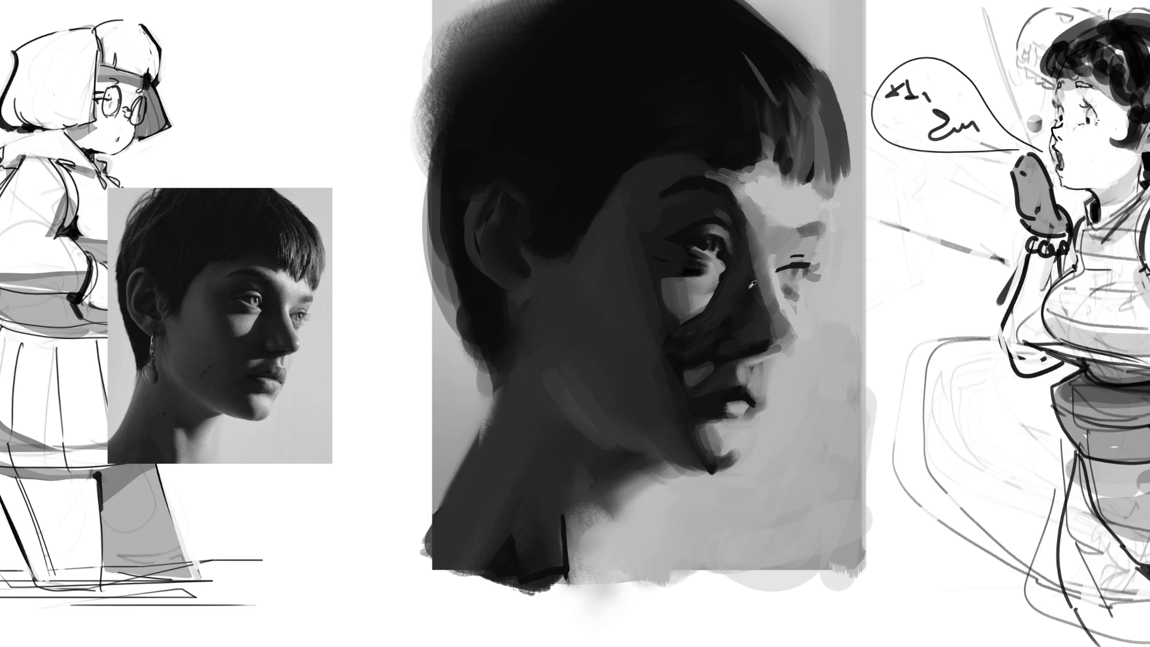
Darken the nose-bridge edge and extend the nose tip with dark strokes, then enlarge the brush
{"action": "mouse_move", "coordinate": [762, 299]}
{"action": "left_mouse_down"}
{"action": "mouse_move", "coordinate": [778, 338]}
{"action": "mouse_move", "coordinate": [775, 310]}
{"action": "left_mouse_up"}
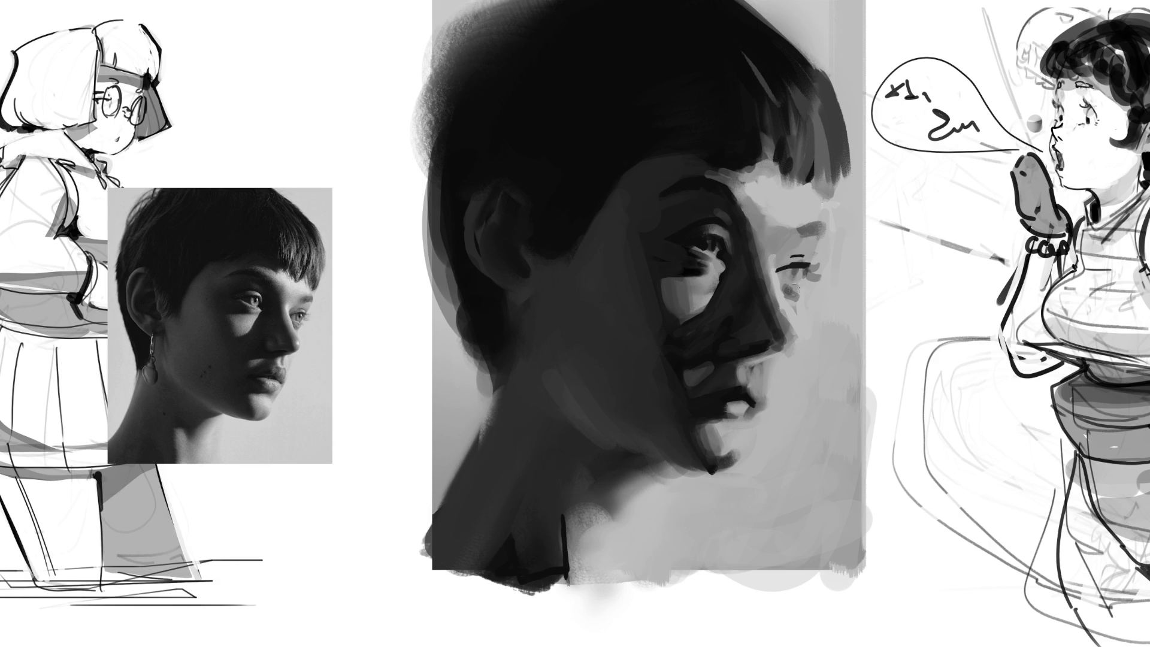
{"action": "mouse_move", "coordinate": [780, 348]}
{"action": "left_mouse_down"}
{"action": "mouse_move", "coordinate": [745, 359]}
{"action": "mouse_move", "coordinate": [767, 352]}
{"action": "left_mouse_up"}
{"action": "key", "text": "bracketright"}
{"action": "key", "text": "bracketright"}
{"action": "key", "text": "bracketright"}
{"action": "key", "text": "bracketright"}
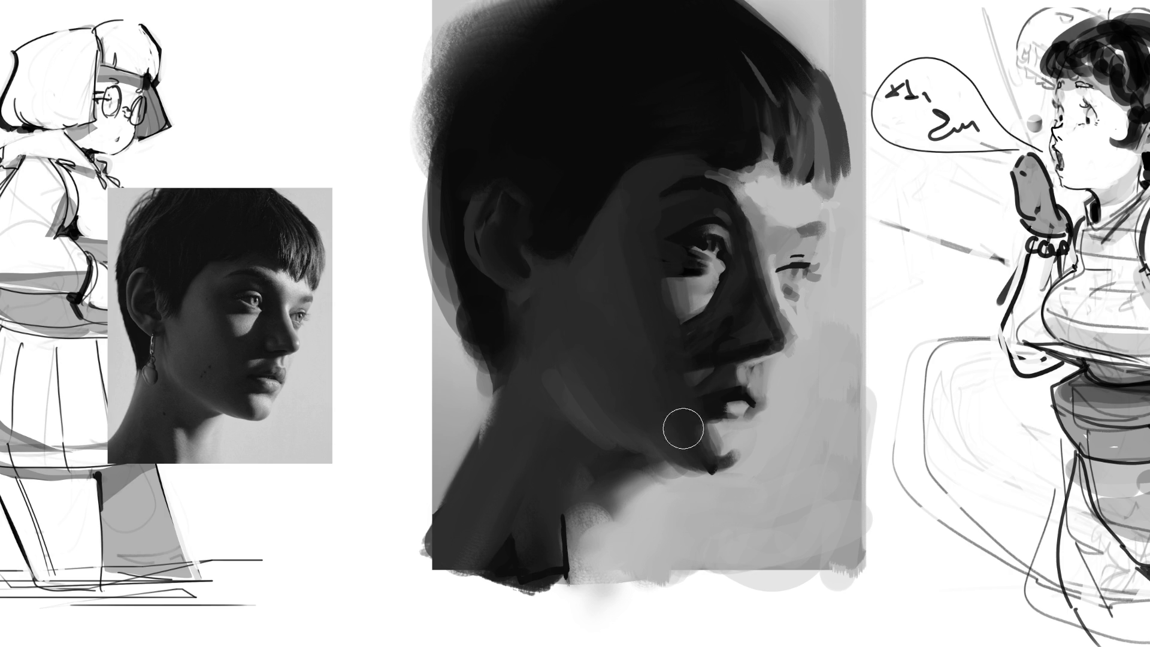
With a smaller brush, deepen the shadow under the chin and lighten the area below the lower lip
{"action": "key", "text": "bracketleft"}
{"action": "key", "text": "bracketleft"}
{"action": "mouse_move", "coordinate": [691, 465]}
{"action": "left_mouse_down"}
{"action": "mouse_move", "coordinate": [733, 476]}
{"action": "mouse_move", "coordinate": [734, 446]}
{"action": "left_mouse_up"}
{"action": "left_click", "coordinate": [738, 462]}
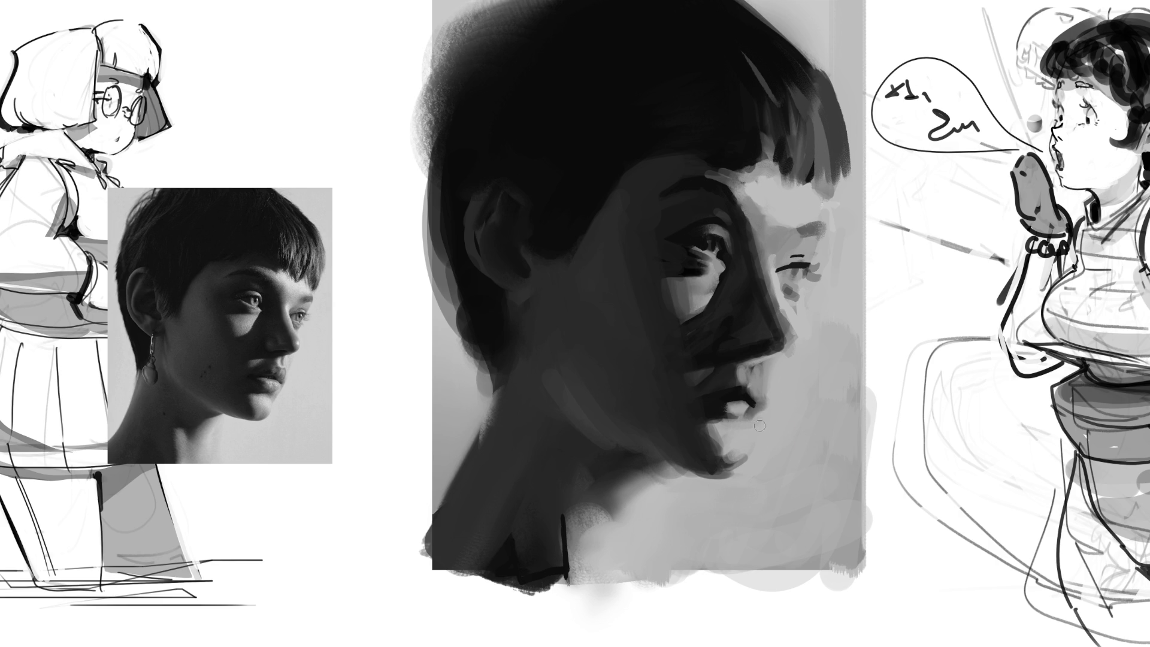
{"action": "left_click_drag", "start_coordinate": [757, 418], "coordinate": [760, 404]}
Darken the patch between nose and upper lip and the nose-tip edge, and add dark marks above the eye
{"action": "left_click_drag", "start_coordinate": [744, 376], "coordinate": [755, 388]}
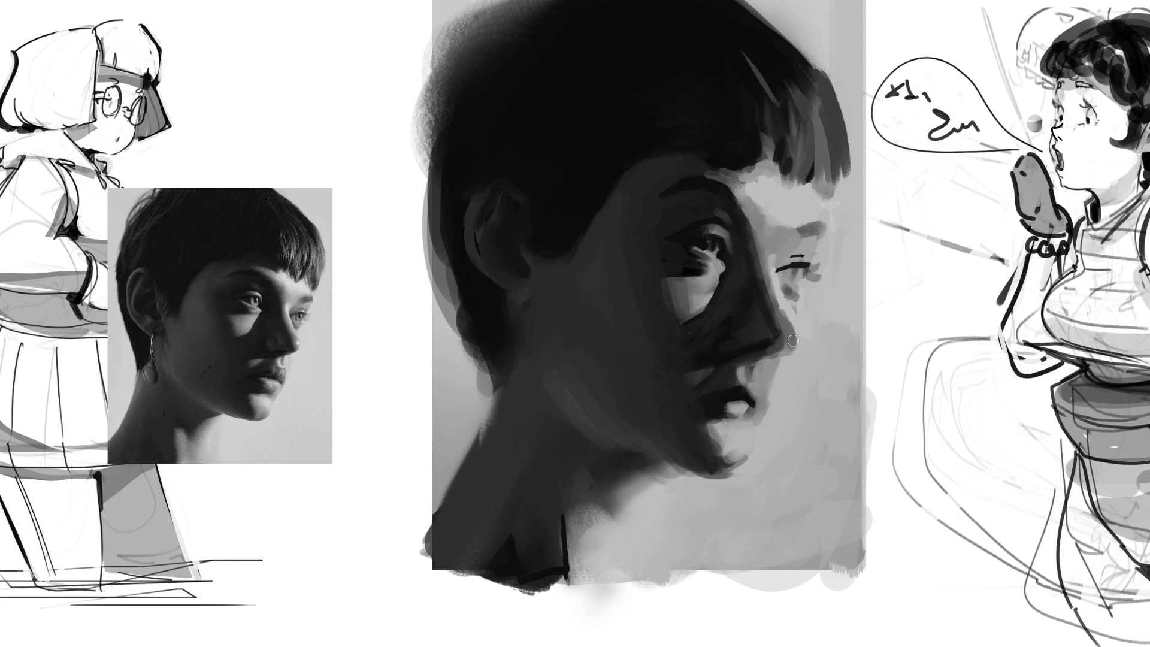
{"action": "left_click_drag", "start_coordinate": [791, 341], "coordinate": [782, 317]}
{"action": "left_click_drag", "start_coordinate": [801, 259], "coordinate": [795, 263]}
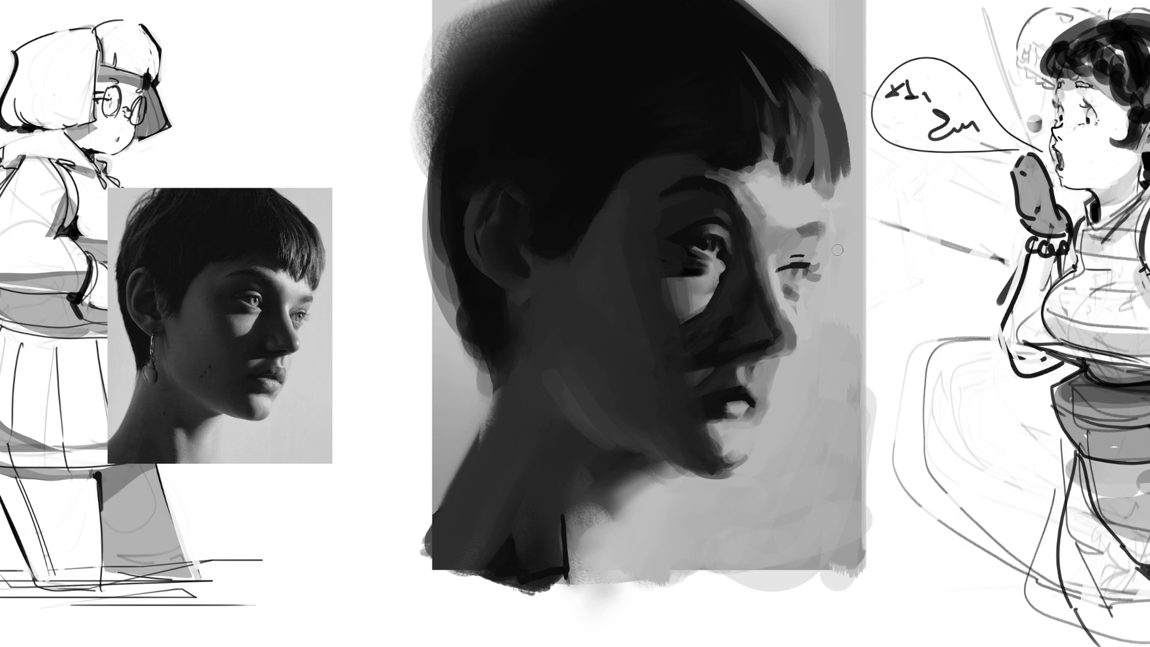
{"action": "left_click", "coordinate": [819, 226], "text": "alt"}
Sample a dark tone from the eye and darken and thicken the lash line, extending the outer corner
{"action": "left_click", "coordinate": [796, 273], "text": "alt"}
{"action": "left_click_drag", "start_coordinate": [805, 267], "coordinate": [813, 267]}
{"action": "left_click_drag", "start_coordinate": [776, 273], "coordinate": [776, 272]}
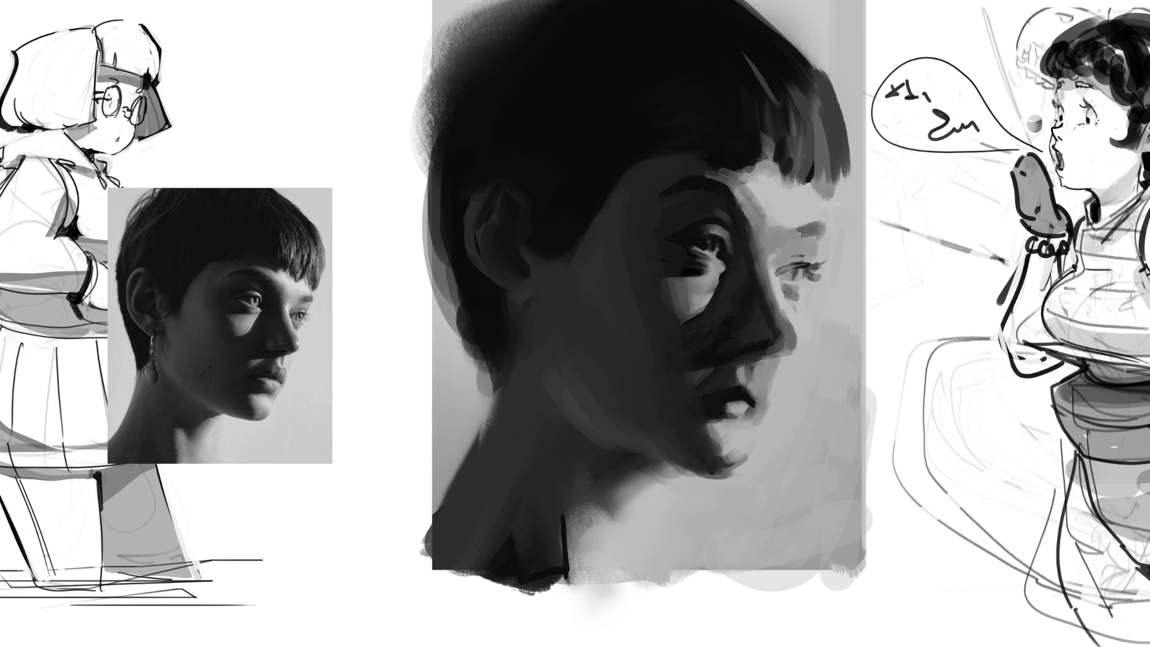
{"action": "mouse_move", "coordinate": [800, 264]}
{"action": "left_mouse_down"}
{"action": "mouse_move", "coordinate": [777, 268]}
{"action": "mouse_move", "coordinate": [791, 261]}
{"action": "left_mouse_up"}
Paint the iris and pupil, repaint the upper eyelid, and compare the eye edits by undoing and redoing
{"action": "mouse_move", "coordinate": [788, 276]}
{"action": "left_mouse_down"}
{"action": "mouse_move", "coordinate": [794, 286]}
{"action": "mouse_move", "coordinate": [807, 274]}
{"action": "left_mouse_up"}
{"action": "left_click_drag", "start_coordinate": [704, 229], "coordinate": [726, 239]}
{"action": "key", "text": "bracketleft"}
{"action": "key", "text": "bracketleft"}
{"action": "key", "text": "bracketleft"}
{"action": "key", "text": "ctrl+z"}
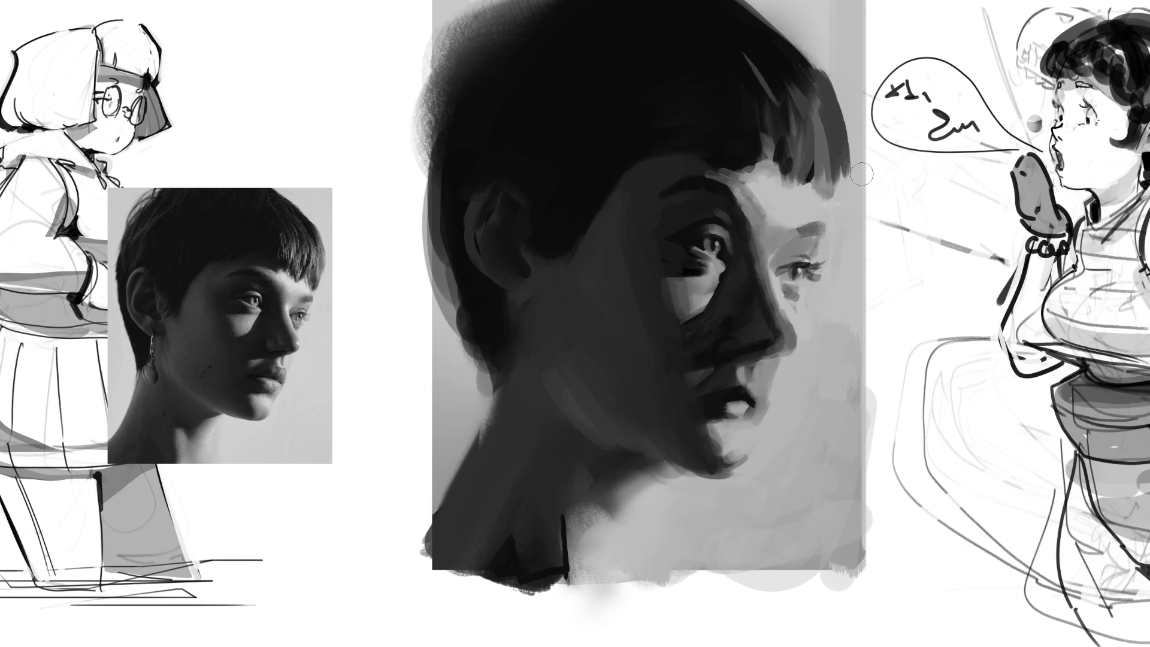
{"action": "key", "text": "ctrl+z"}
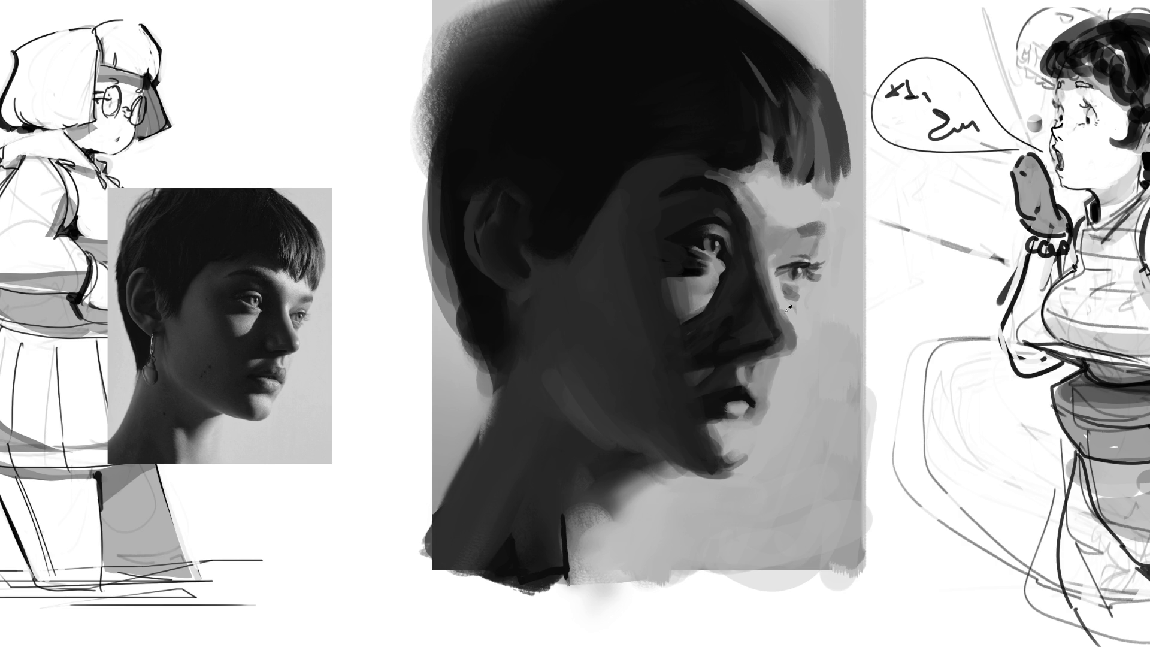
{"action": "key", "text": "ctrl+shift+z"}
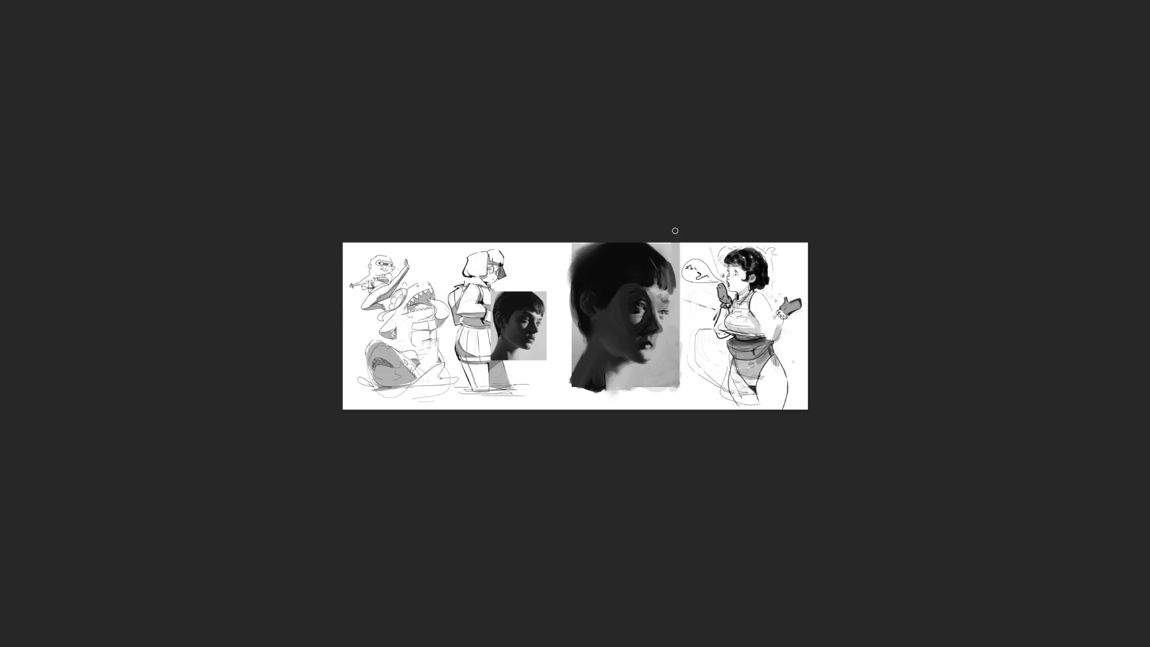
Darken the hair at the top-right of the head after discarding a light stroke, and touch up near the ear
{"action": "left_click", "coordinate": [661, 325], "text": "alt"}
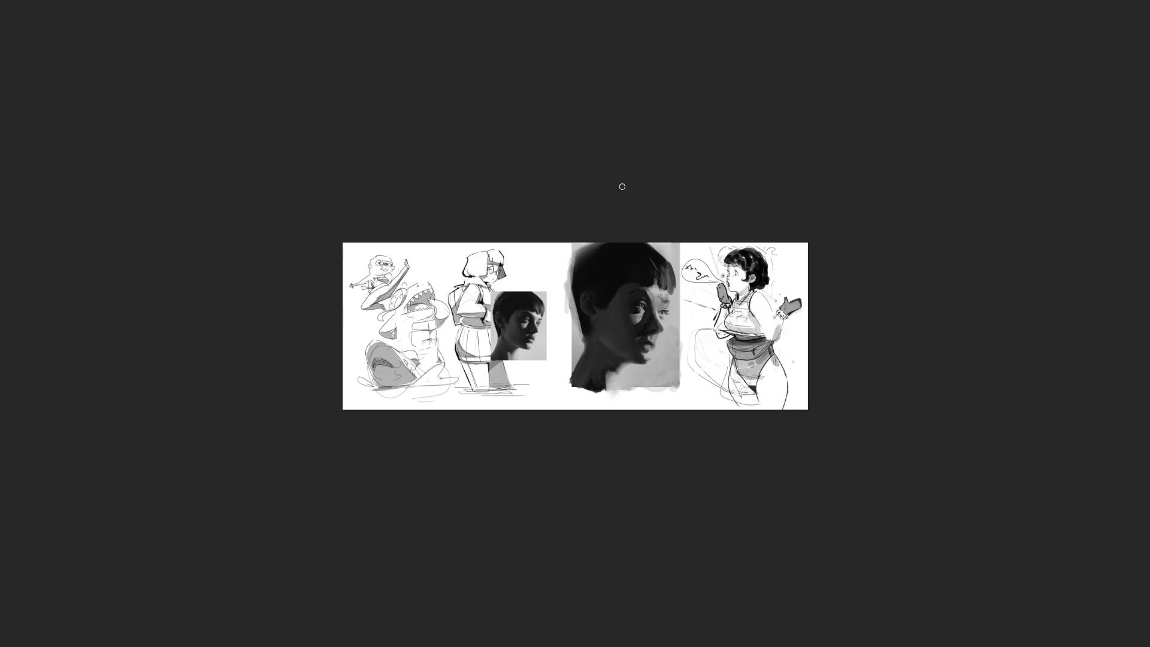
{"action": "left_click_drag", "start_coordinate": [579, 258], "coordinate": [592, 250]}
{"action": "key", "text": "ctrl+z"}
{"action": "key", "text": "ctrl+z"}
{"action": "left_click_drag", "start_coordinate": [654, 247], "coordinate": [676, 266]}
{"action": "mouse_move", "coordinate": [604, 316]}
{"action": "left_mouse_down"}
{"action": "mouse_move", "coordinate": [608, 326]}
{"action": "mouse_move", "coordinate": [600, 312]}
{"action": "left_mouse_up"}
{"action": "key", "text": "alt"}
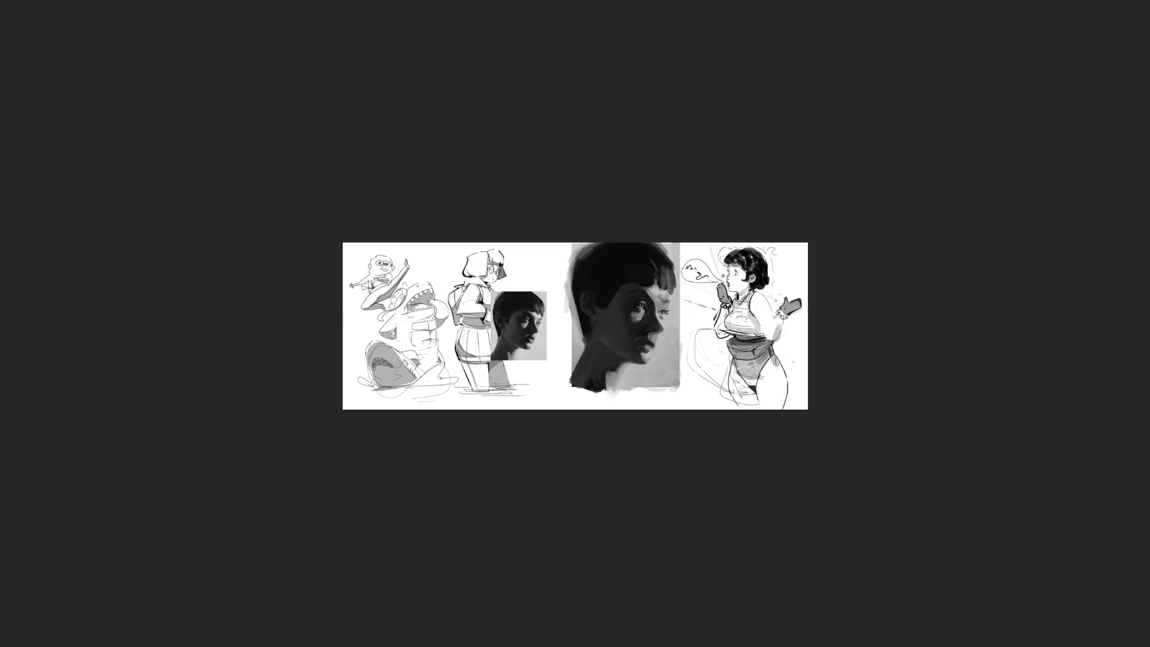
Drag a rectangular selection around the central grayscale portrait
{"action": "left_click_drag", "start_coordinate": [557, 228], "coordinate": [687, 430]}
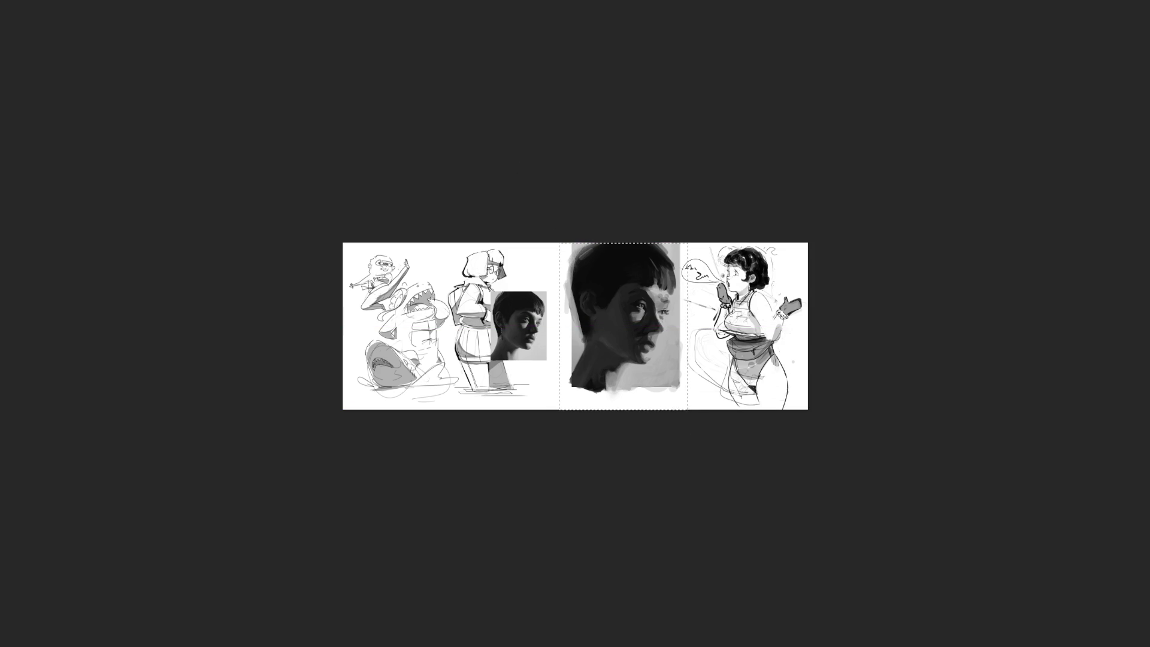
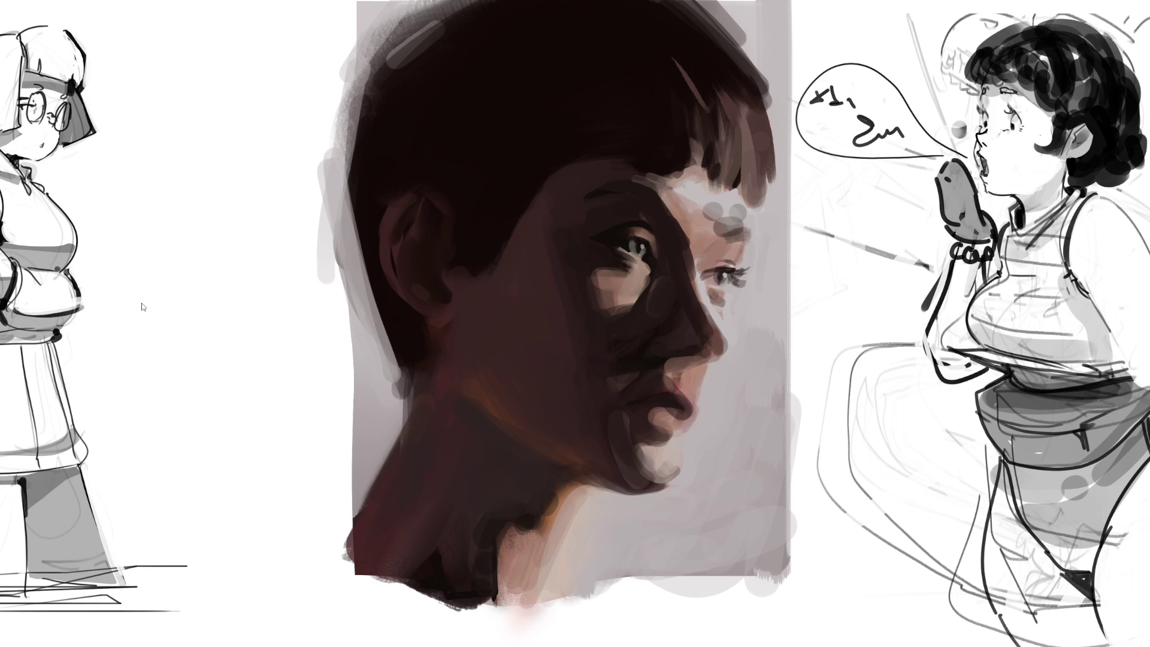
Flip the canvas horizontally so the profile faces left, and make the brush much larger
{"action": "key", "text": "h"}
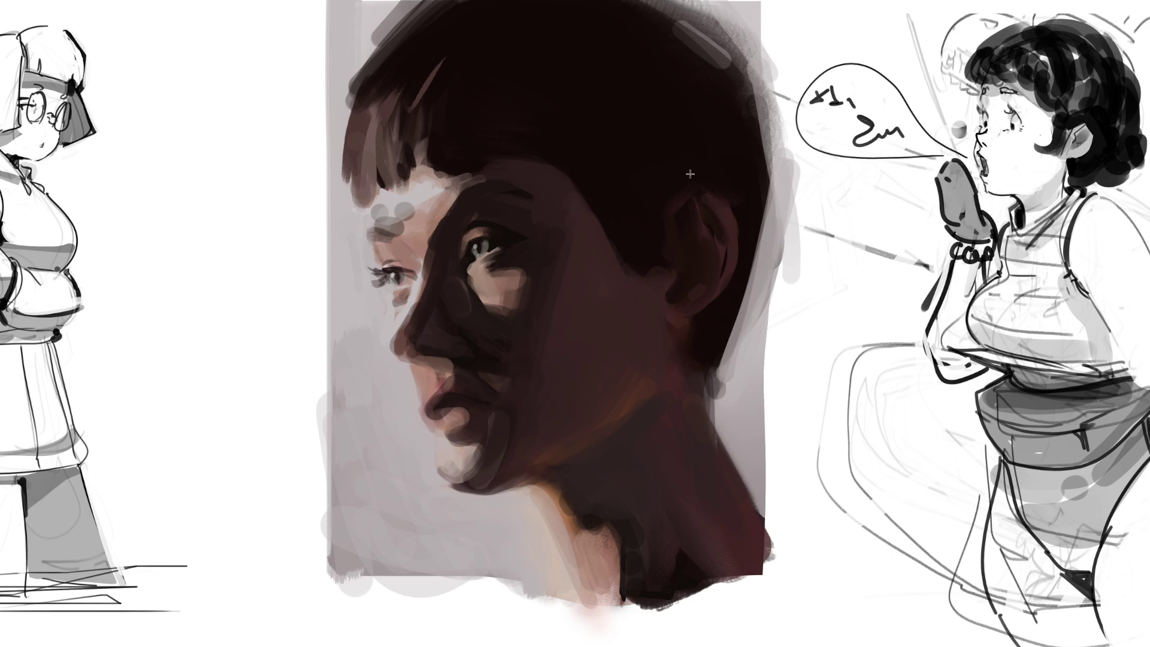
{"action": "mouse_move", "coordinate": [395, 164]}
{"action": "left_mouse_down"}
{"action": "mouse_move", "coordinate": [616, 385]}
{"action": "mouse_move", "coordinate": [542, 255]}
{"action": "mouse_move", "coordinate": [549, 406]}
{"action": "mouse_move", "coordinate": [552, 87]}
{"action": "mouse_move", "coordinate": [628, 401]}
{"action": "mouse_move", "coordinate": [540, 126]}
{"action": "mouse_move", "coordinate": [557, 141]}
{"action": "mouse_move", "coordinate": [559, 56]}
{"action": "left_mouse_up"}
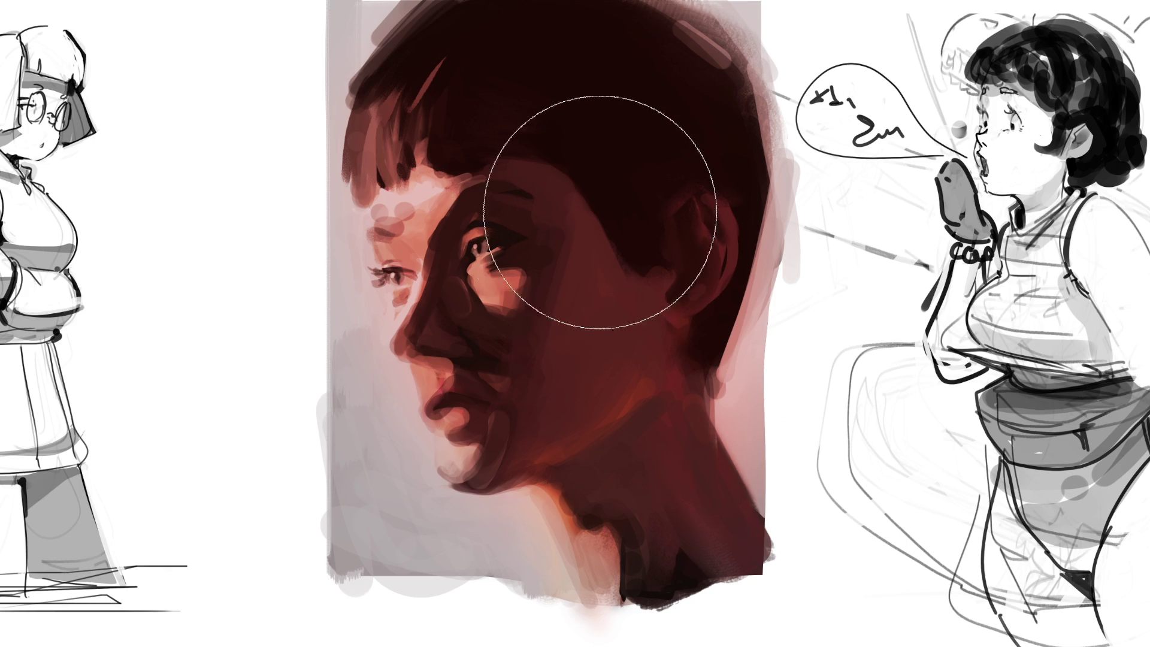
Try a warm glow on forehead and cheek, lighten the background, darken the hair, then undo the warmth
{"action": "mouse_move", "coordinate": [359, 218]}
{"action": "left_mouse_down"}
{"action": "mouse_move", "coordinate": [424, 423]}
{"action": "mouse_move", "coordinate": [405, 334]}
{"action": "left_mouse_up"}
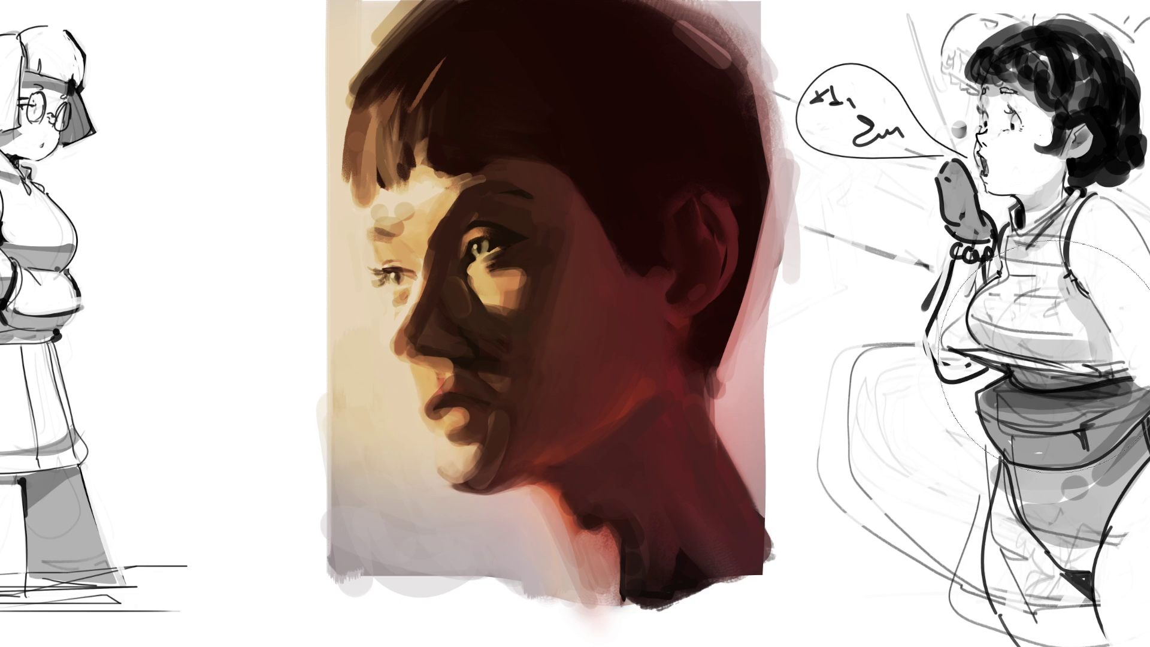
{"action": "left_click_drag", "start_coordinate": [736, 389], "coordinate": [751, 497]}
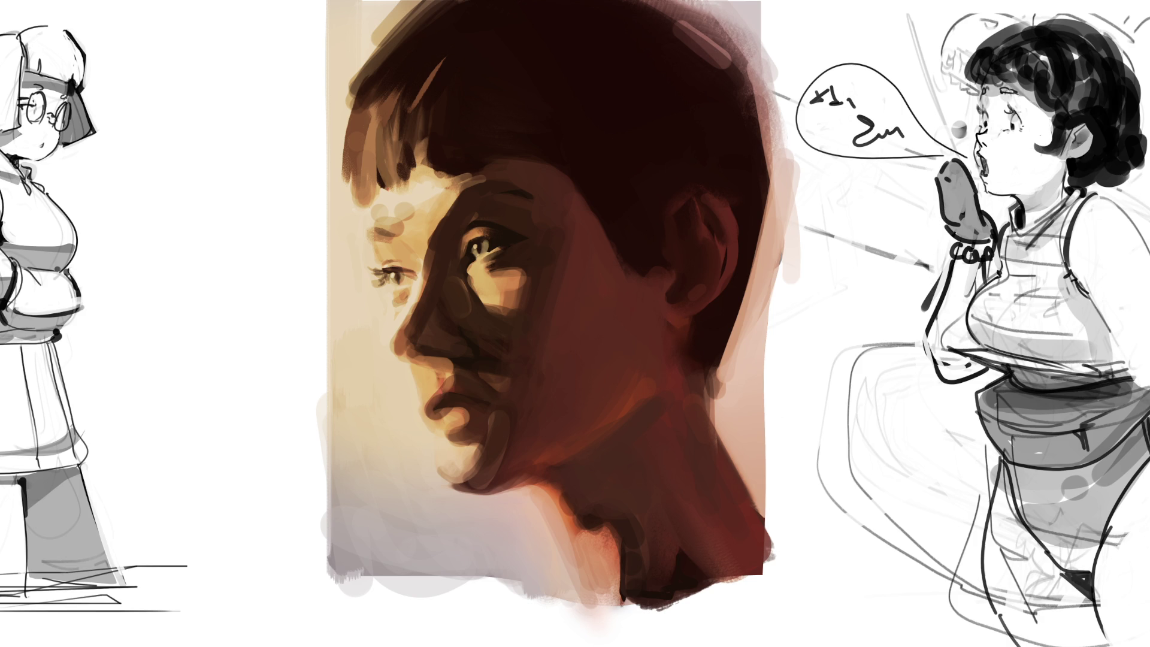
{"action": "mouse_move", "coordinate": [552, 128]}
{"action": "left_mouse_down"}
{"action": "mouse_move", "coordinate": [559, 77]}
{"action": "mouse_move", "coordinate": [895, 173]}
{"action": "left_mouse_up"}
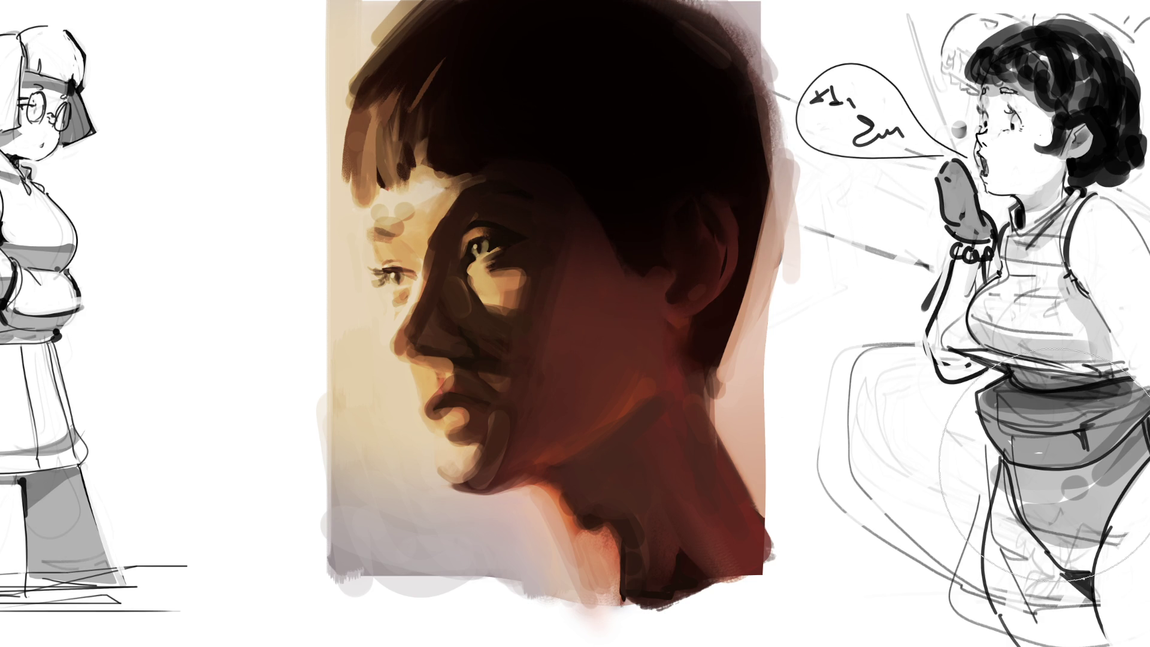
{"action": "key", "text": "ctrl+z"}
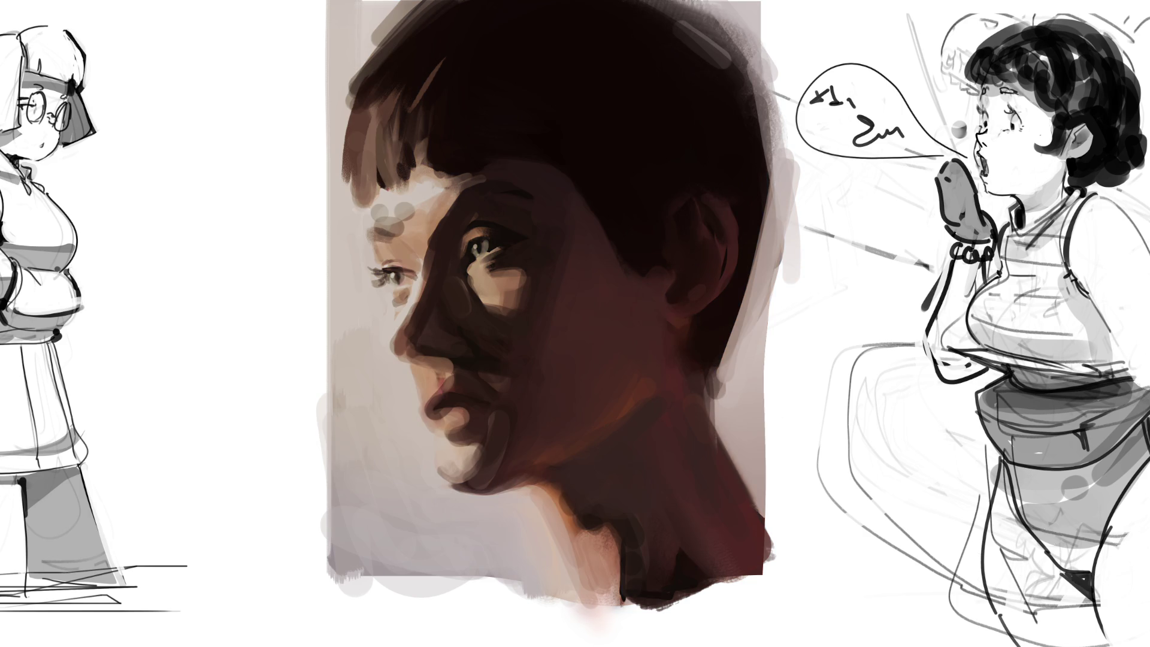
Step back through undo, shrink the brush, and dab darker and warmer paint on the cheek below the eye
{"action": "key", "text": "ctrl+z"}
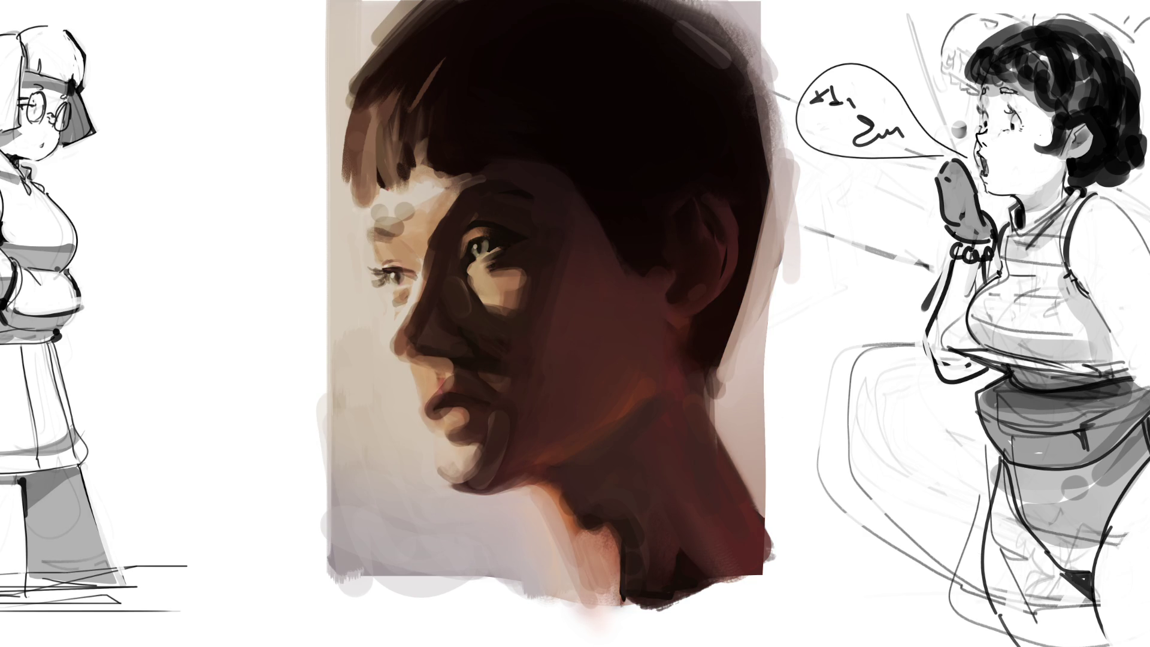
{"action": "key", "text": "ctrl+z"}
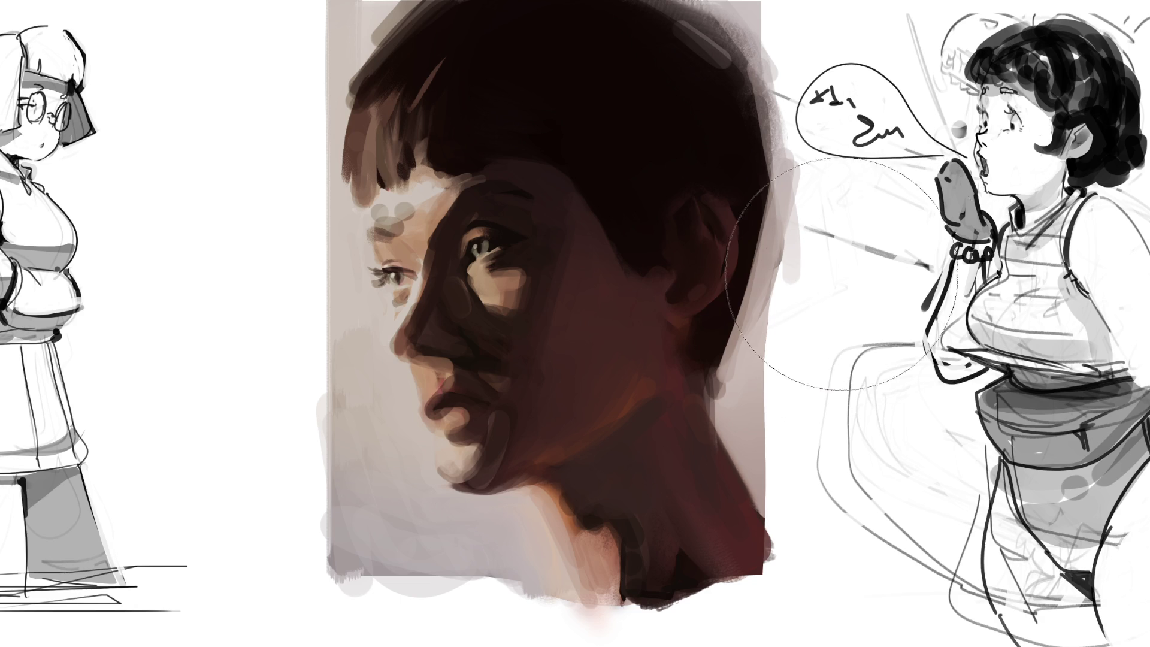
{"action": "key", "text": "bracketleft"}
{"action": "key", "text": "bracketleft"}
{"action": "key", "text": "bracketleft"}
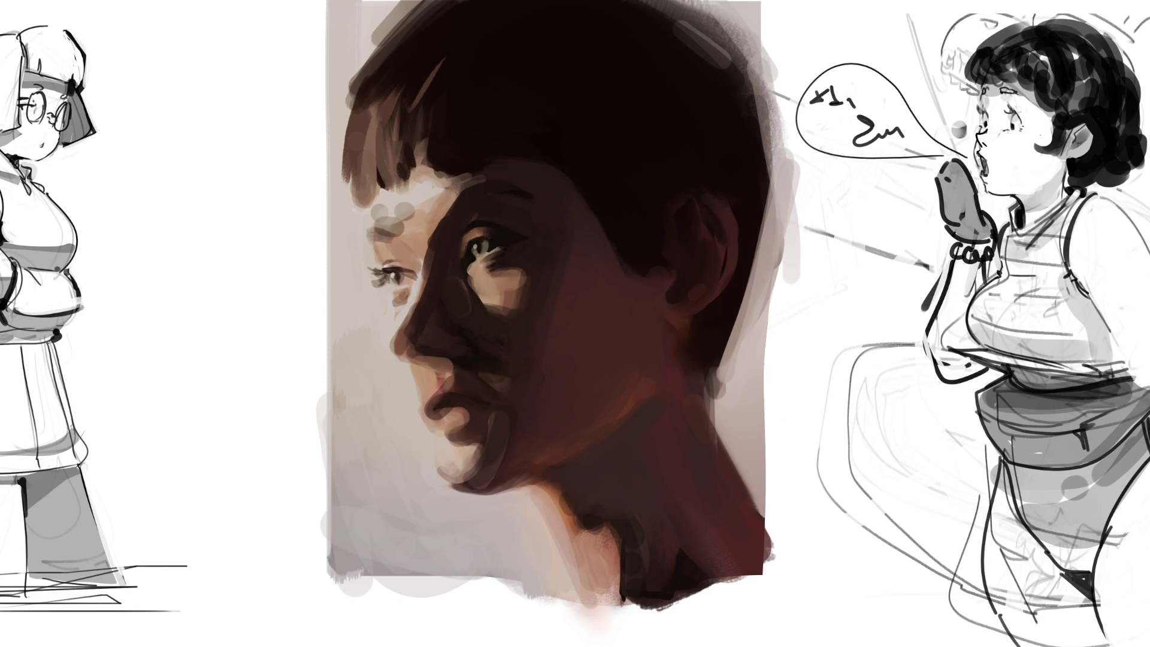
{"action": "left_click_drag", "start_coordinate": [500, 282], "coordinate": [506, 299]}
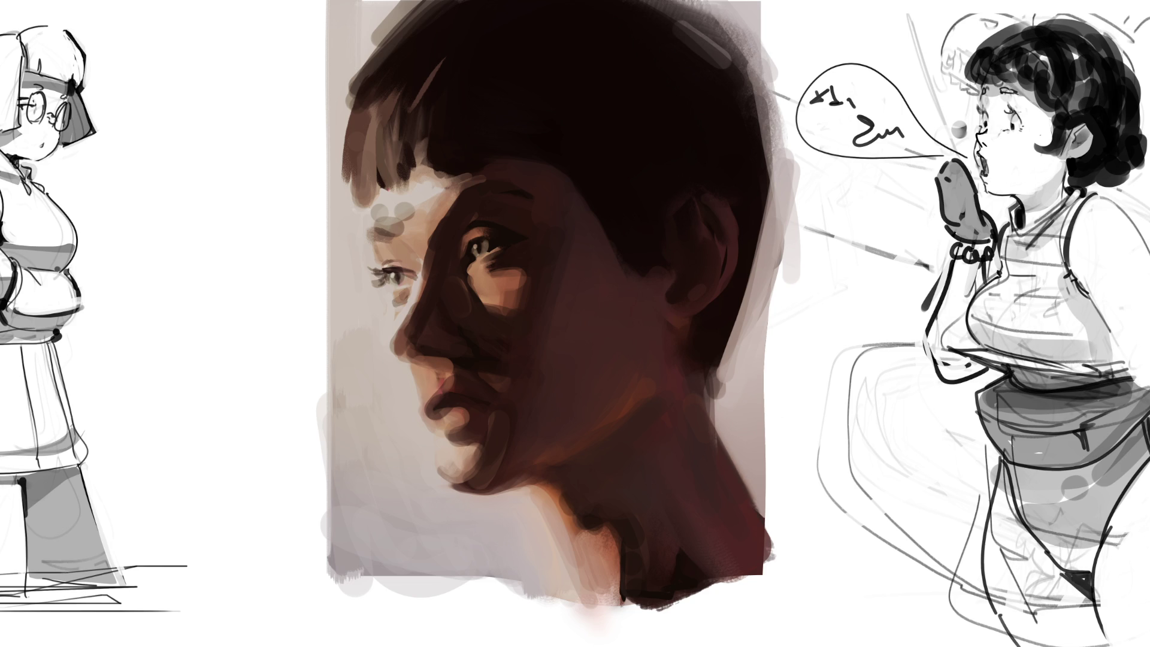
{"action": "left_click", "coordinate": [514, 304]}
Lasso the area left of the profile and airbrush soft grey over the left background and under the chin
{"action": "mouse_move", "coordinate": [419, 2]}
{"action": "left_mouse_down"}
{"action": "mouse_move", "coordinate": [363, 74]}
{"action": "mouse_move", "coordinate": [348, 139]}
{"action": "mouse_move", "coordinate": [352, 192]}
{"action": "mouse_move", "coordinate": [379, 265]}
{"action": "mouse_move", "coordinate": [371, 274]}
{"action": "mouse_move", "coordinate": [393, 295]}
{"action": "mouse_move", "coordinate": [396, 359]}
{"action": "mouse_move", "coordinate": [417, 381]}
{"action": "mouse_move", "coordinate": [450, 484]}
{"action": "mouse_move", "coordinate": [528, 495]}
{"action": "mouse_move", "coordinate": [569, 579]}
{"action": "left_mouse_up"}
{"action": "key", "text": "b"}
{"action": "left_click_drag", "start_coordinate": [486, 490], "coordinate": [509, 605]}
{"action": "mouse_move", "coordinate": [426, 417]}
{"action": "left_mouse_down"}
{"action": "mouse_move", "coordinate": [420, 539]}
{"action": "mouse_move", "coordinate": [348, 311]}
{"action": "left_mouse_up"}
{"action": "mouse_move", "coordinate": [382, 522]}
{"action": "left_mouse_down"}
{"action": "mouse_move", "coordinate": [303, 103]}
{"action": "mouse_move", "coordinate": [252, 36]}
{"action": "left_mouse_up"}
{"action": "left_click_drag", "start_coordinate": [279, 385], "coordinate": [372, 623]}
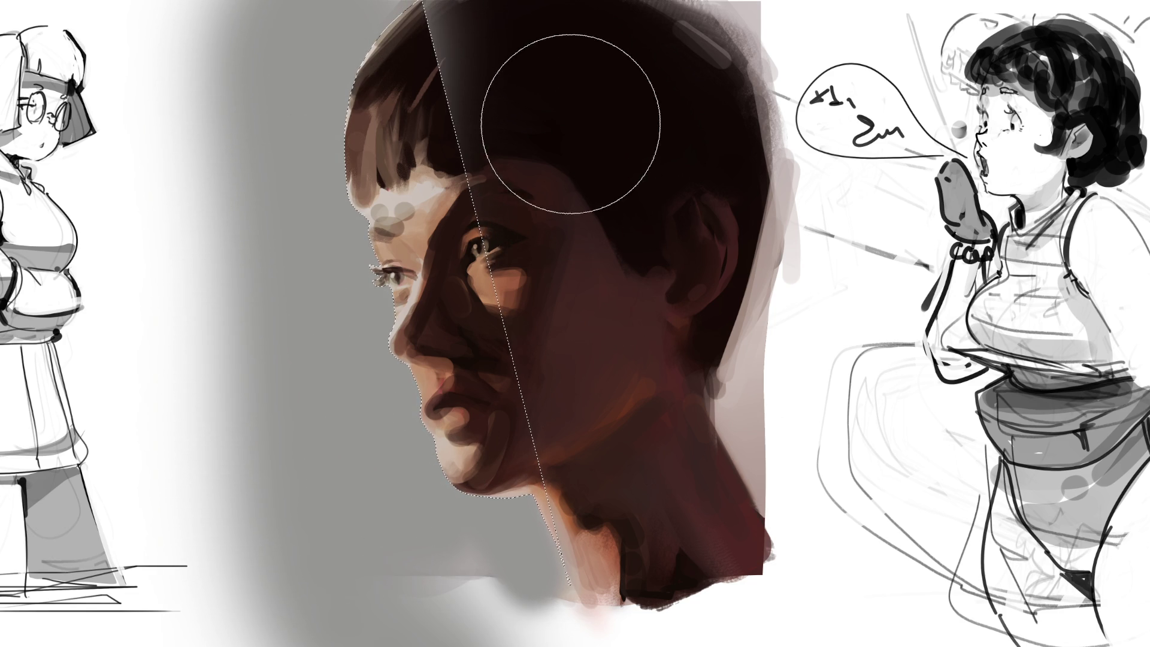
{"action": "left_click_drag", "start_coordinate": [569, 116], "coordinate": [515, 12]}
{"action": "key", "text": "ctrl+z"}
{"action": "key", "text": "ctrl+z"}
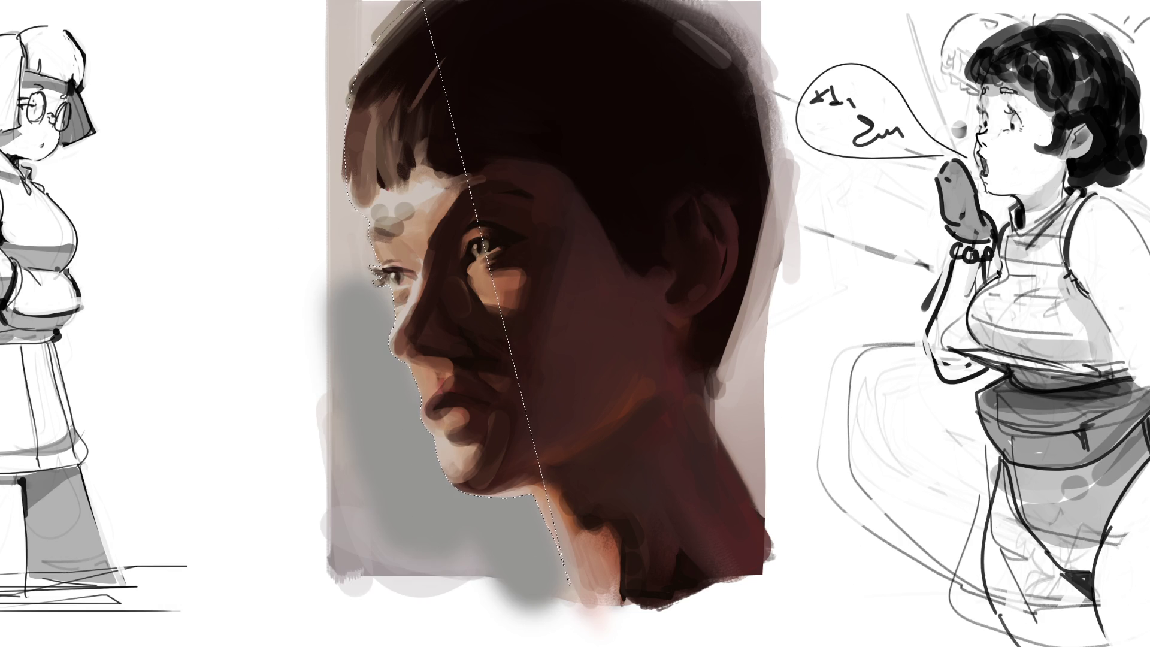
{"action": "mouse_move", "coordinate": [473, 611]}
{"action": "left_mouse_down"}
{"action": "mouse_move", "coordinate": [348, 407]}
{"action": "mouse_move", "coordinate": [312, 151]}
{"action": "mouse_move", "coordinate": [252, 36]}
{"action": "left_mouse_up"}
With a slightly larger brush, rework the dark hair at upper left and the ear and neck shadow
{"action": "key", "text": "bracketright"}
{"action": "mouse_move", "coordinate": [661, 154]}
{"action": "left_mouse_down"}
{"action": "mouse_move", "coordinate": [525, 78]}
{"action": "mouse_move", "coordinate": [523, 53]}
{"action": "mouse_move", "coordinate": [525, 76]}
{"action": "left_mouse_up"}
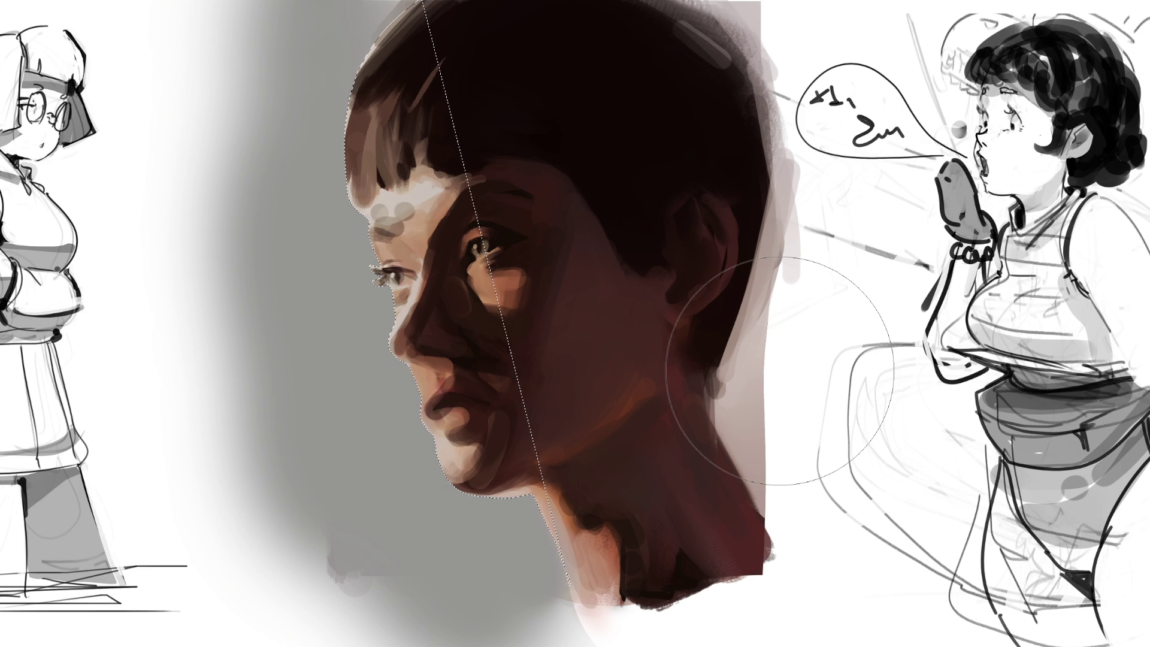
{"action": "left_click_drag", "start_coordinate": [718, 281], "coordinate": [724, 419]}
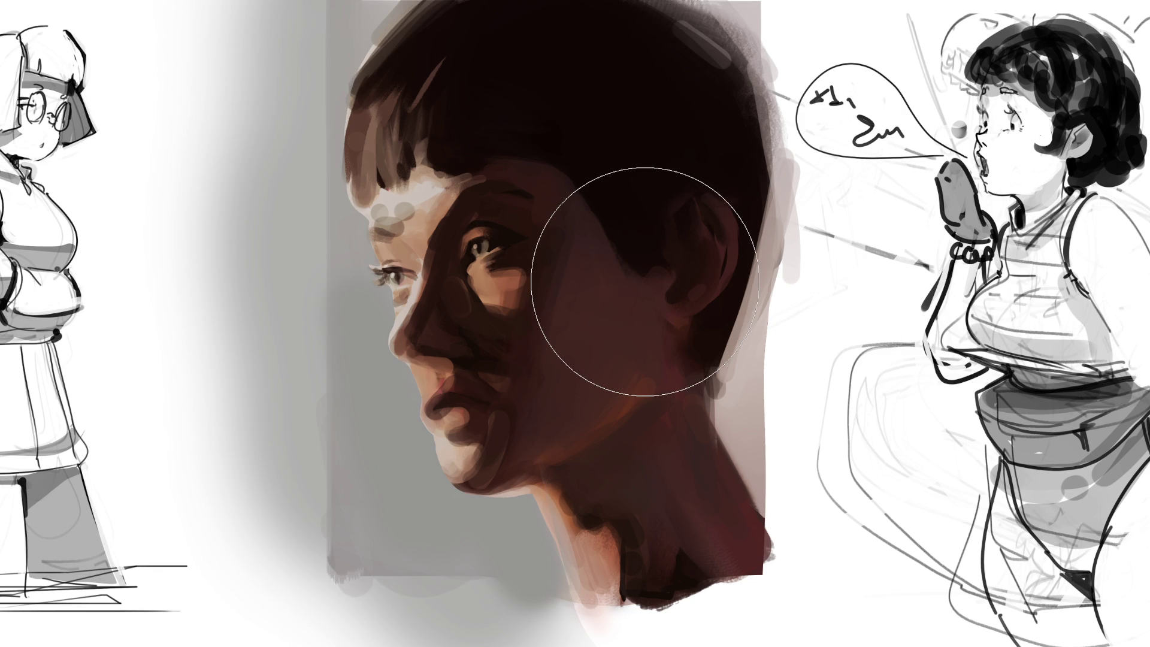
Reselect the profile area and try grey along the left hairline, undoing both attempts
{"action": "key", "text": "l"}
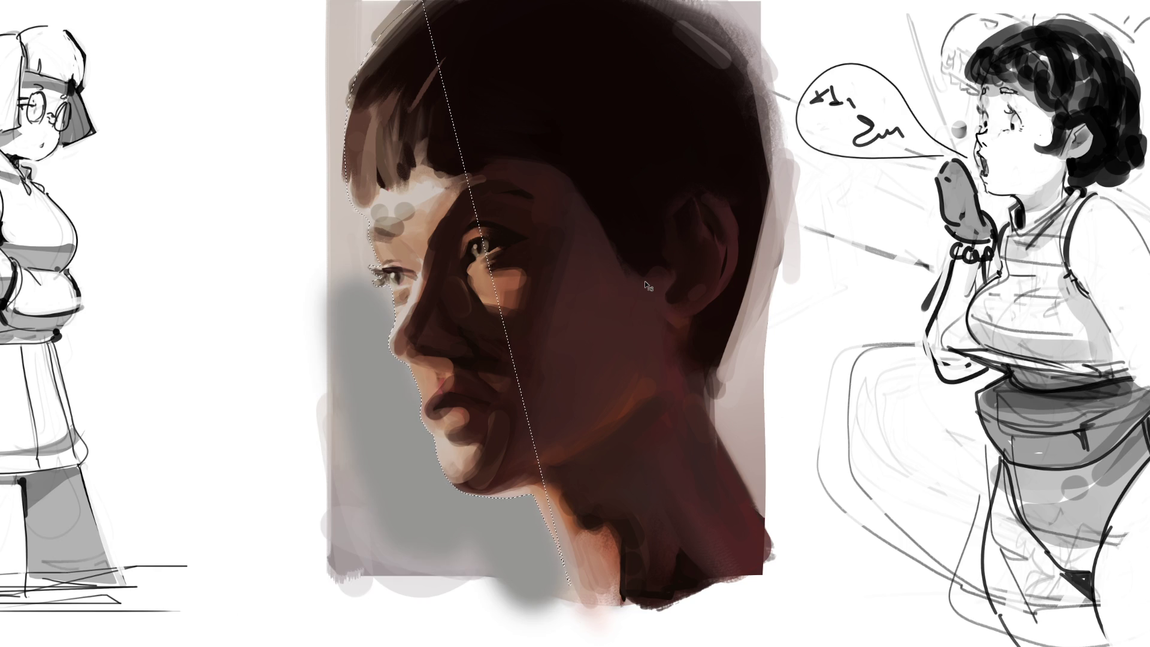
{"action": "key", "text": "b"}
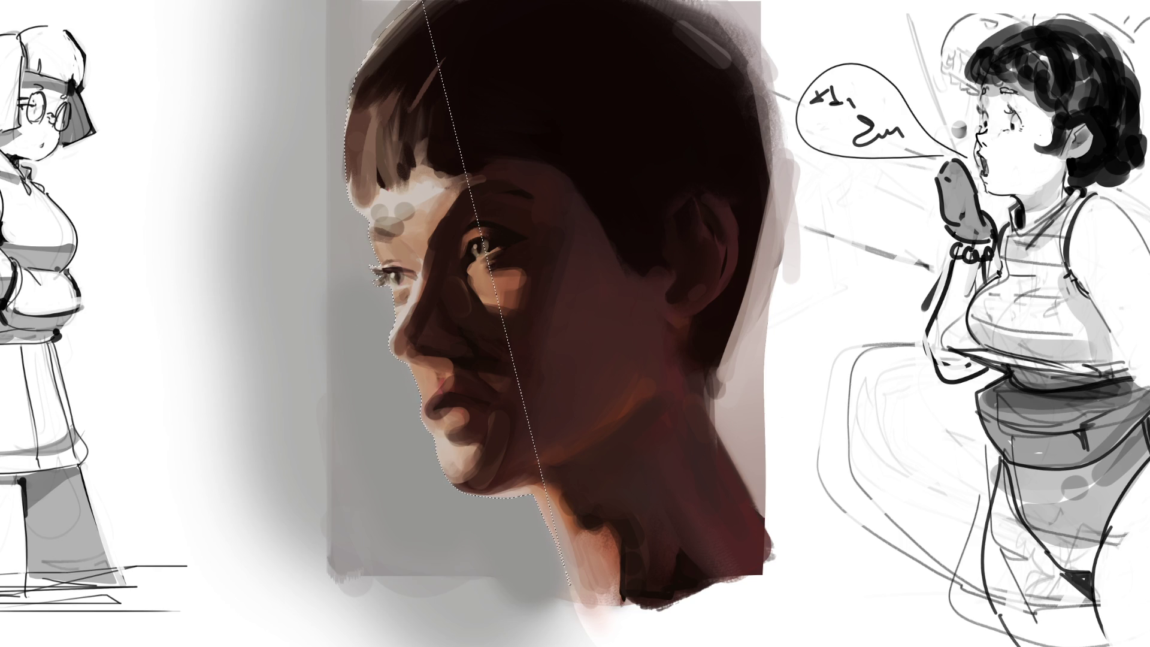
{"action": "left_click_drag", "start_coordinate": [256, 141], "coordinate": [263, 168]}
{"action": "key", "text": "ctrl+z"}
{"action": "left_click_drag", "start_coordinate": [282, 217], "coordinate": [263, 152]}
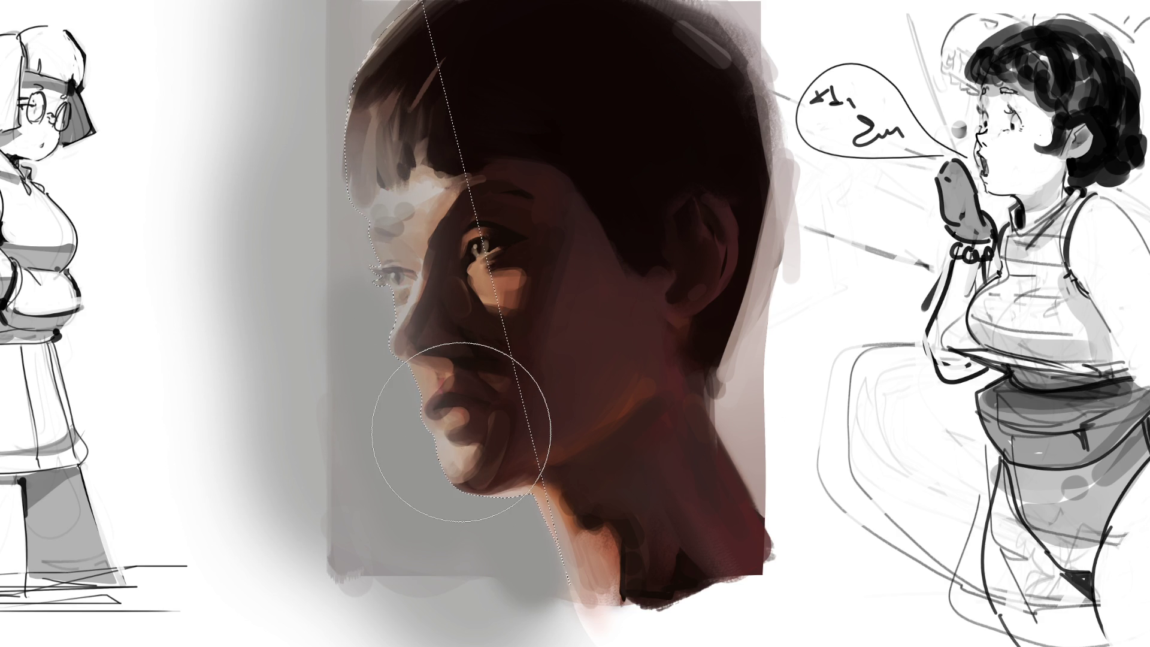
{"action": "key", "text": "ctrl+z"}
{"action": "key", "text": "ctrl+z"}
{"action": "key", "text": "ctrl+z"}
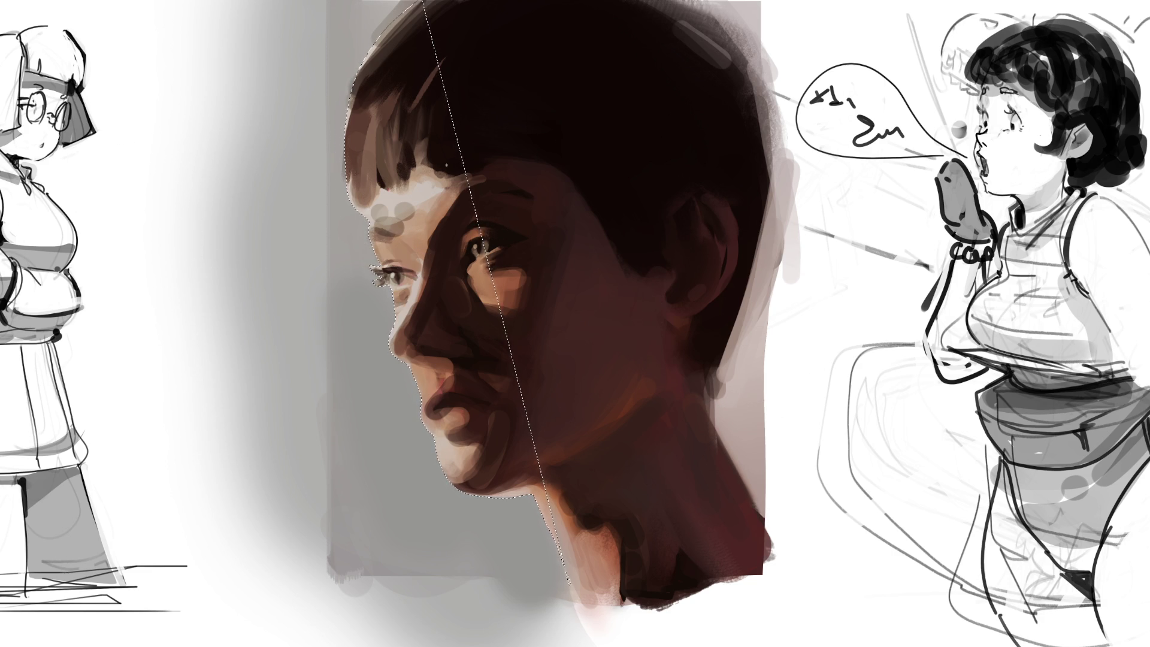
Clear the selection and blend the forehead, nose bridge, inner eye corner, nose tip and under-nose area
{"action": "key", "text": "ctrl+d"}
{"action": "mouse_move", "coordinate": [394, 215]}
{"action": "left_mouse_down"}
{"action": "mouse_move", "coordinate": [419, 203]}
{"action": "mouse_move", "coordinate": [386, 213]}
{"action": "mouse_move", "coordinate": [411, 195]}
{"action": "mouse_move", "coordinate": [423, 210]}
{"action": "left_mouse_up"}
{"action": "left_click_drag", "start_coordinate": [419, 296], "coordinate": [413, 317]}
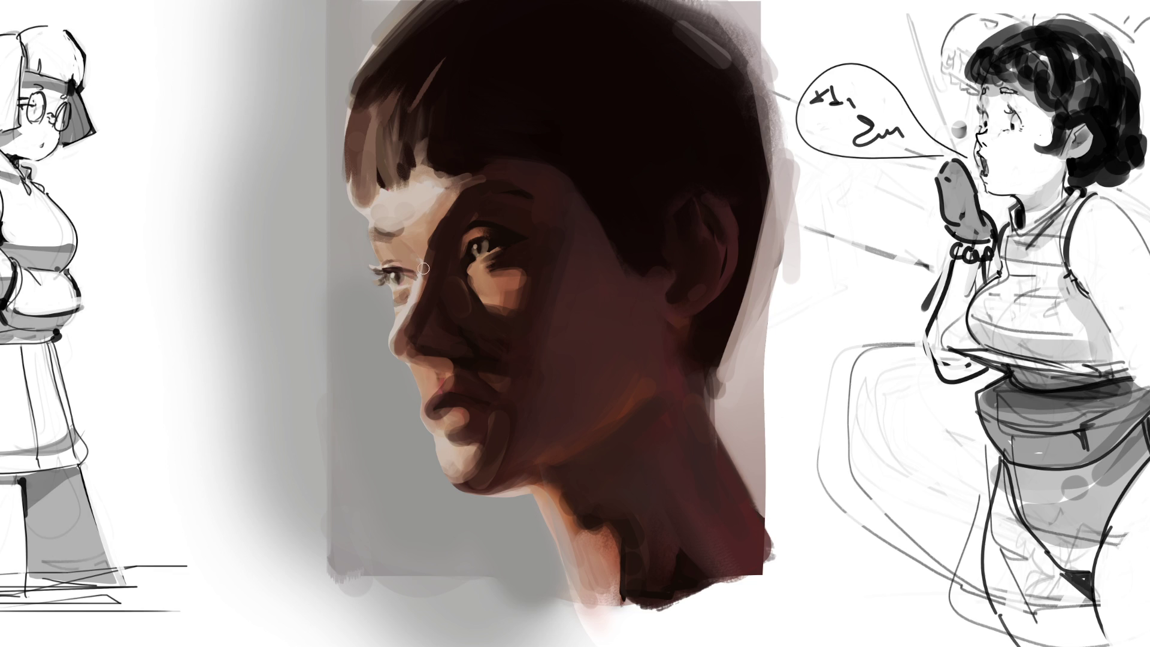
{"action": "left_click_drag", "start_coordinate": [424, 273], "coordinate": [419, 267]}
{"action": "left_click_drag", "start_coordinate": [403, 339], "coordinate": [404, 341]}
{"action": "left_click_drag", "start_coordinate": [396, 348], "coordinate": [413, 355]}
Add a reddish tone over the nose and ear, darken the near eye and brow, and paint eyelashes
{"action": "mouse_move", "coordinate": [419, 336]}
{"action": "left_mouse_down"}
{"action": "mouse_move", "coordinate": [436, 288]}
{"action": "mouse_move", "coordinate": [442, 343]}
{"action": "mouse_move", "coordinate": [485, 328]}
{"action": "mouse_move", "coordinate": [539, 283]}
{"action": "mouse_move", "coordinate": [518, 316]}
{"action": "mouse_move", "coordinate": [459, 322]}
{"action": "mouse_move", "coordinate": [441, 359]}
{"action": "mouse_move", "coordinate": [469, 416]}
{"action": "mouse_move", "coordinate": [479, 406]}
{"action": "mouse_move", "coordinate": [462, 401]}
{"action": "left_mouse_up"}
{"action": "left_click_drag", "start_coordinate": [711, 231], "coordinate": [704, 269]}
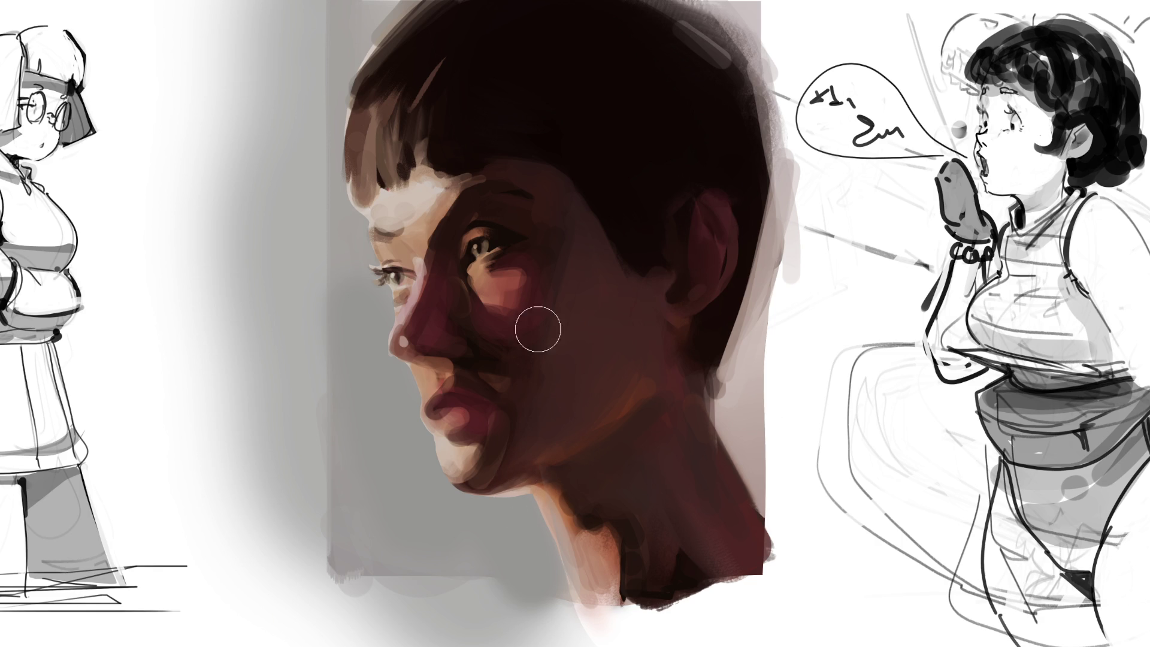
{"action": "mouse_move", "coordinate": [437, 277]}
{"action": "left_mouse_down"}
{"action": "mouse_move", "coordinate": [399, 264]}
{"action": "mouse_move", "coordinate": [395, 285]}
{"action": "left_mouse_up"}
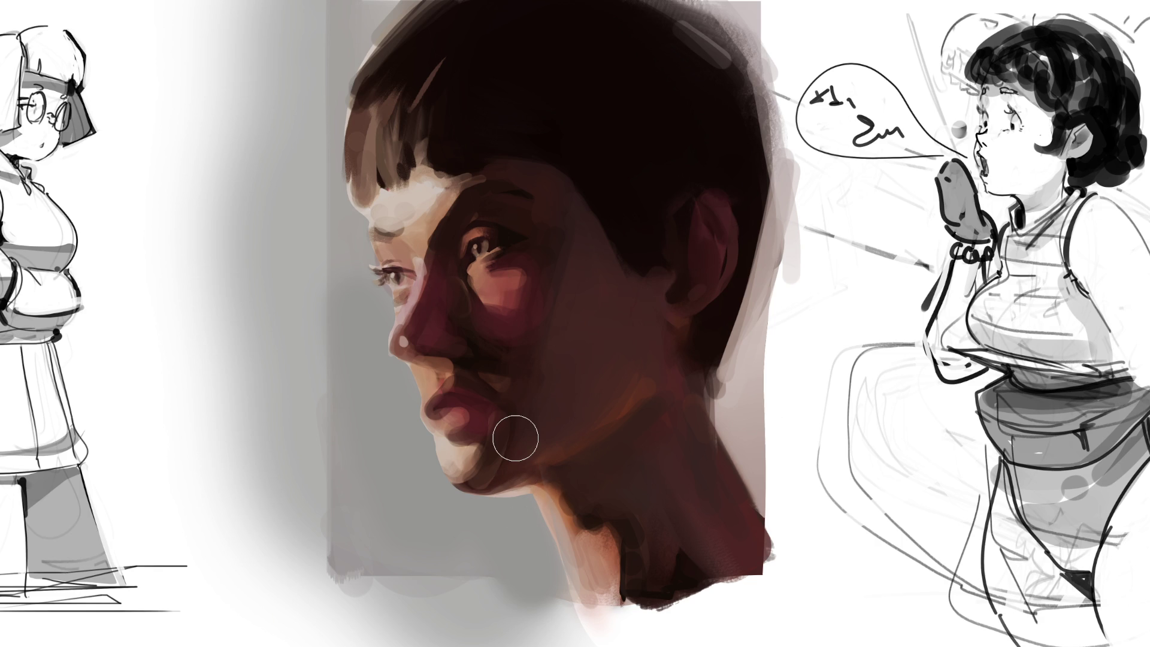
{"action": "left_click_drag", "start_coordinate": [371, 266], "coordinate": [413, 274]}
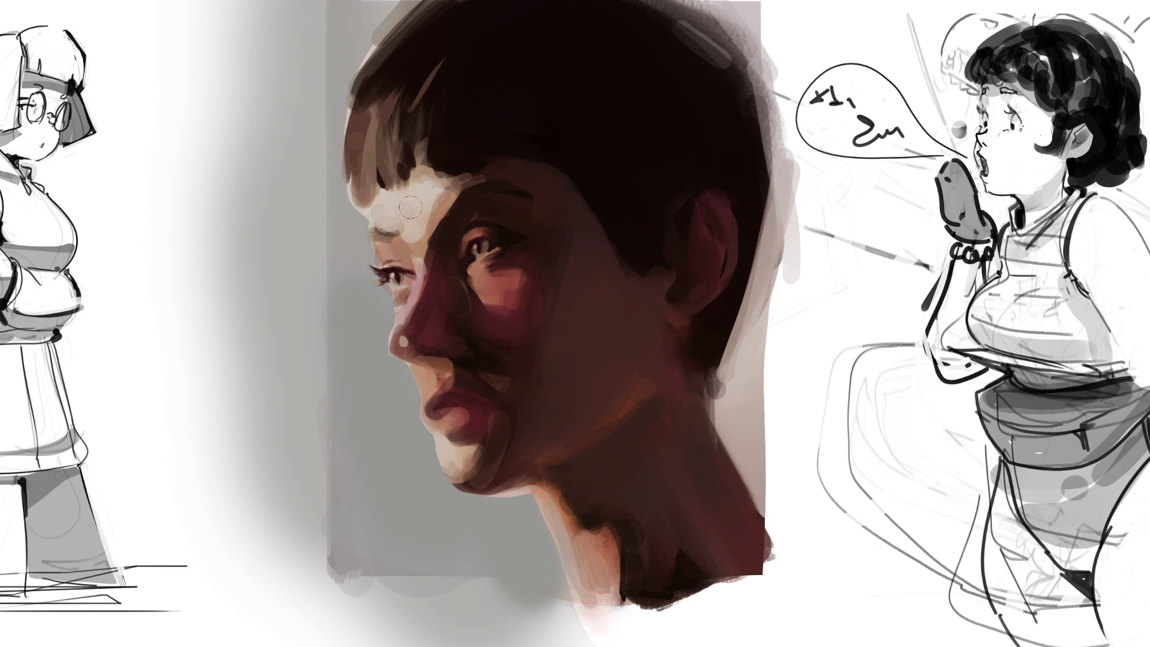
Replace a pale under-eye highlight with softer lightening under the eye and on the cheek
{"action": "mouse_move", "coordinate": [468, 273]}
{"action": "left_mouse_down"}
{"action": "mouse_move", "coordinate": [505, 254]}
{"action": "mouse_move", "coordinate": [486, 298]}
{"action": "mouse_move", "coordinate": [514, 286]}
{"action": "mouse_move", "coordinate": [473, 241]}
{"action": "mouse_move", "coordinate": [489, 222]}
{"action": "left_mouse_up"}
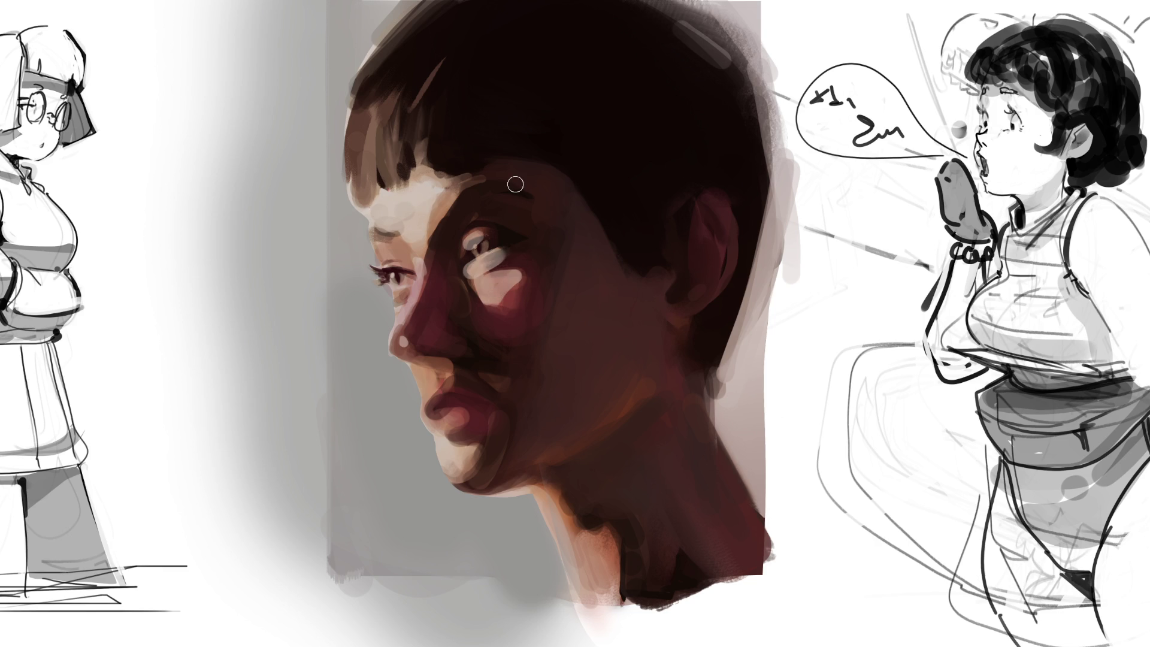
{"action": "key", "text": "ctrl+z"}
{"action": "key", "text": "ctrl+z"}
{"action": "key", "text": "ctrl+z"}
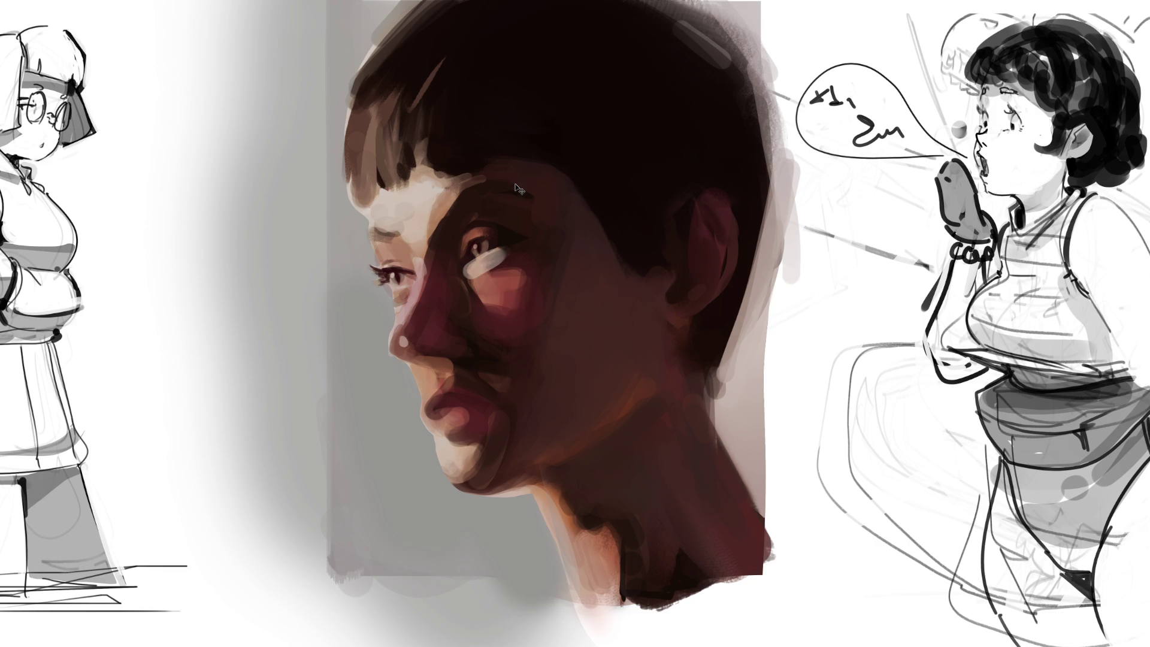
{"action": "left_click", "coordinate": [471, 270]}
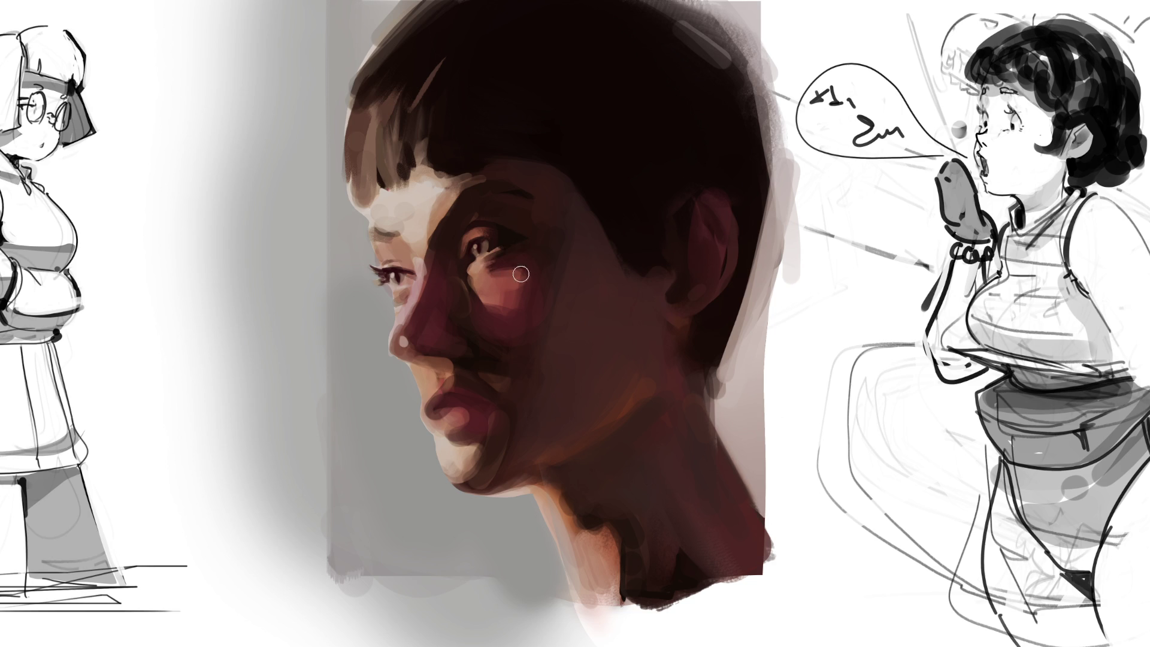
{"action": "mouse_move", "coordinate": [491, 276]}
{"action": "left_mouse_down"}
{"action": "mouse_move", "coordinate": [479, 297]}
{"action": "mouse_move", "coordinate": [503, 300]}
{"action": "left_mouse_up"}
Dab a small highlight near the eye, then darken and soften the neck shadow with a resized brush
{"action": "left_click", "coordinate": [473, 235]}
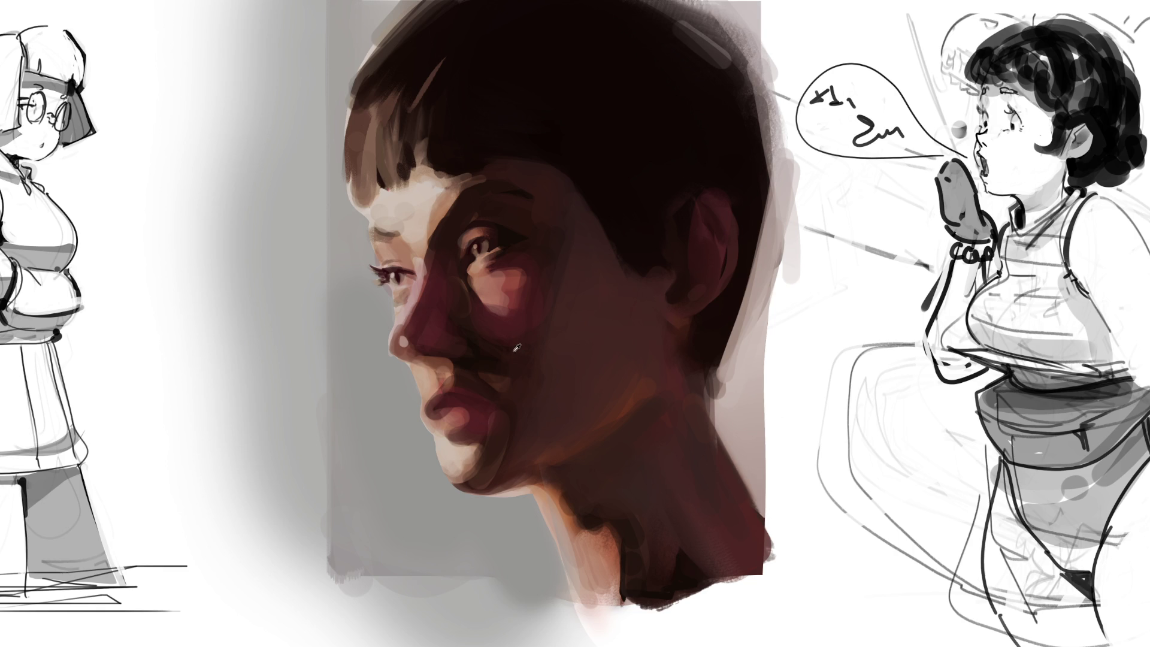
{"action": "key", "text": "]"}
{"action": "key", "text": "]"}
{"action": "key", "text": "]"}
{"action": "key", "text": "["}
{"action": "key", "text": "["}
{"action": "key", "text": "]"}
{"action": "key", "text": "]"}
{"action": "key", "text": "["}
{"action": "left_click_drag", "start_coordinate": [577, 501], "coordinate": [556, 520]}
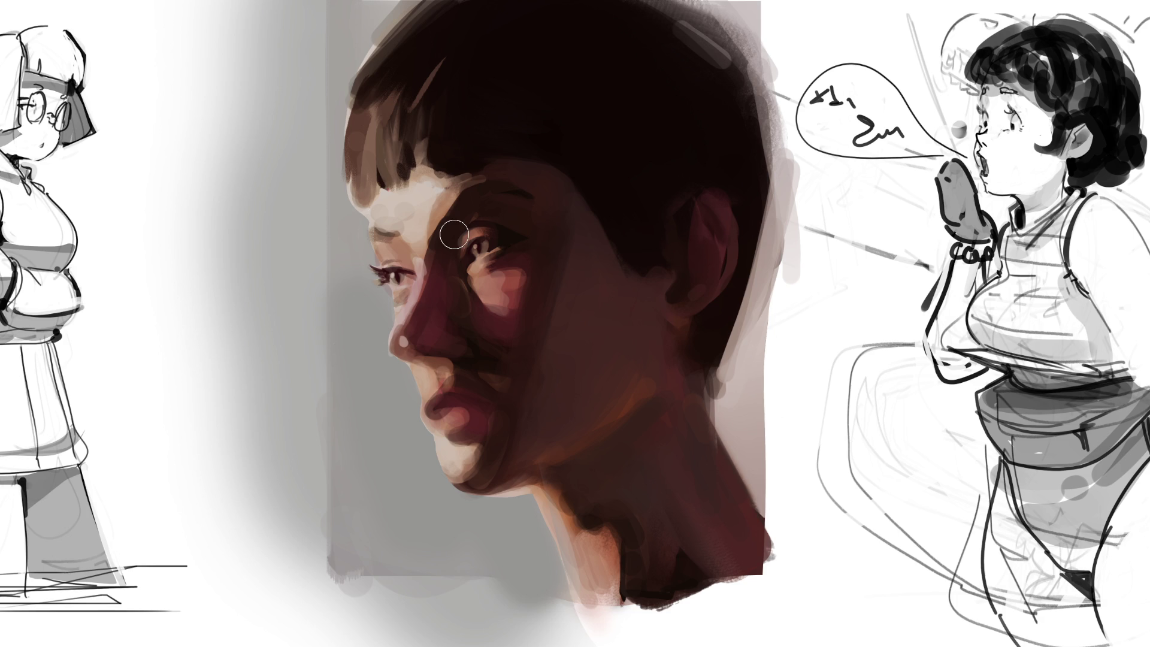
Switch to a smaller textured brush, sample the forehead skin colour, and paint peach highlights on the left hair
{"action": "key", "text": "e"}
{"action": "key", "text": "ctrl"}
{"action": "left_click", "coordinate": [421, 190], "text": "ctrl"}
{"action": "left_click_drag", "start_coordinate": [366, 85], "coordinate": [361, 139]}
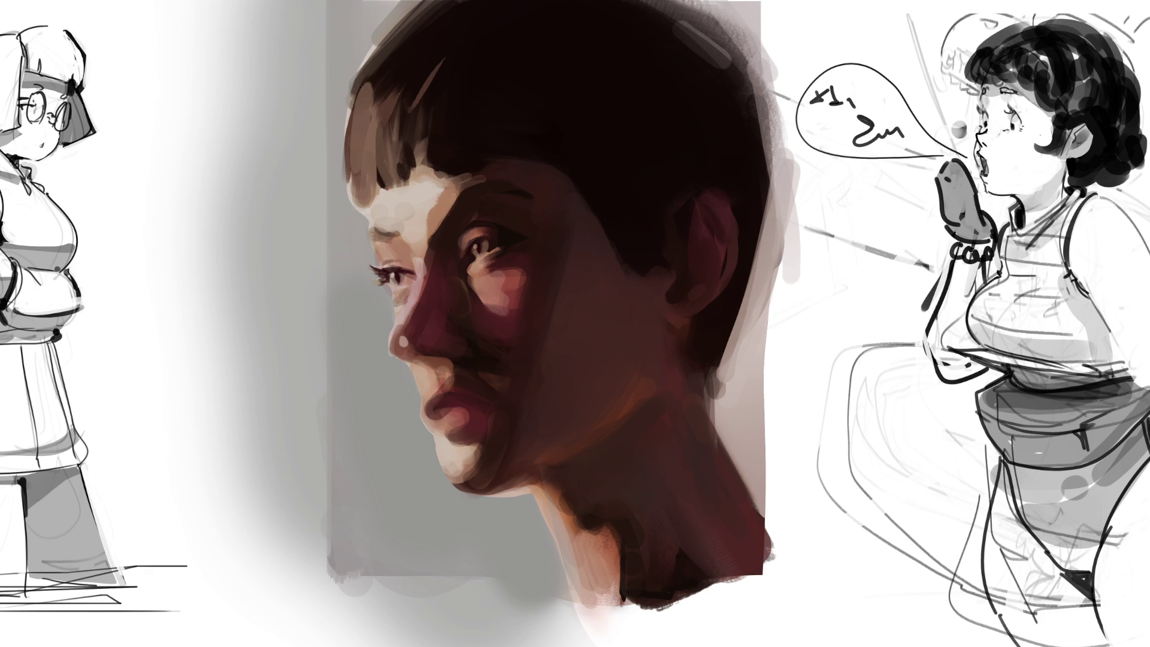
{"action": "mouse_move", "coordinate": [359, 84]}
{"action": "left_mouse_down"}
{"action": "mouse_move", "coordinate": [376, 153]}
{"action": "mouse_move", "coordinate": [390, 96]}
{"action": "mouse_move", "coordinate": [361, 157]}
{"action": "mouse_move", "coordinate": [413, 140]}
{"action": "mouse_move", "coordinate": [427, 38]}
{"action": "mouse_move", "coordinate": [364, 139]}
{"action": "mouse_move", "coordinate": [400, 136]}
{"action": "mouse_move", "coordinate": [430, 160]}
{"action": "left_mouse_up"}
Paint dark strands through the bangs, skin tone along the hairline, and a dark eyebrow above the front eye
{"action": "left_click_drag", "start_coordinate": [351, 149], "coordinate": [372, 140]}
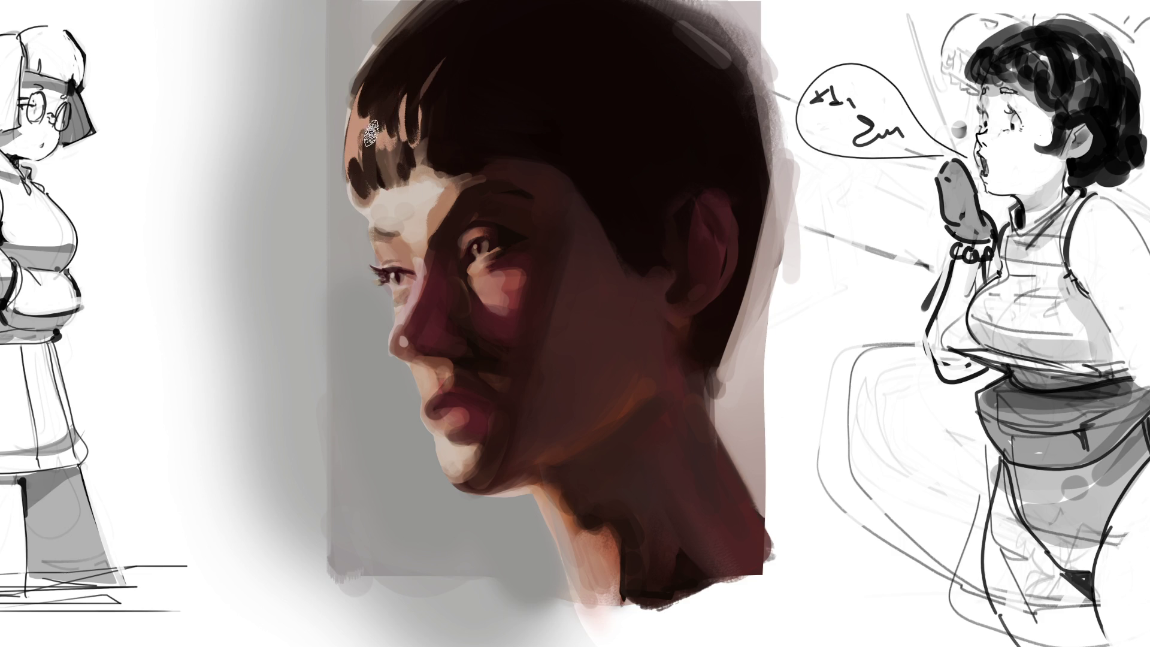
{"action": "mouse_move", "coordinate": [344, 200]}
{"action": "left_mouse_down"}
{"action": "mouse_move", "coordinate": [335, 174]}
{"action": "mouse_move", "coordinate": [357, 252]}
{"action": "mouse_move", "coordinate": [354, 201]}
{"action": "left_mouse_up"}
{"action": "left_click_drag", "start_coordinate": [370, 161], "coordinate": [367, 210]}
{"action": "mouse_move", "coordinate": [408, 115]}
{"action": "left_mouse_down"}
{"action": "mouse_move", "coordinate": [436, 194]}
{"action": "mouse_move", "coordinate": [390, 203]}
{"action": "mouse_move", "coordinate": [411, 197]}
{"action": "left_mouse_up"}
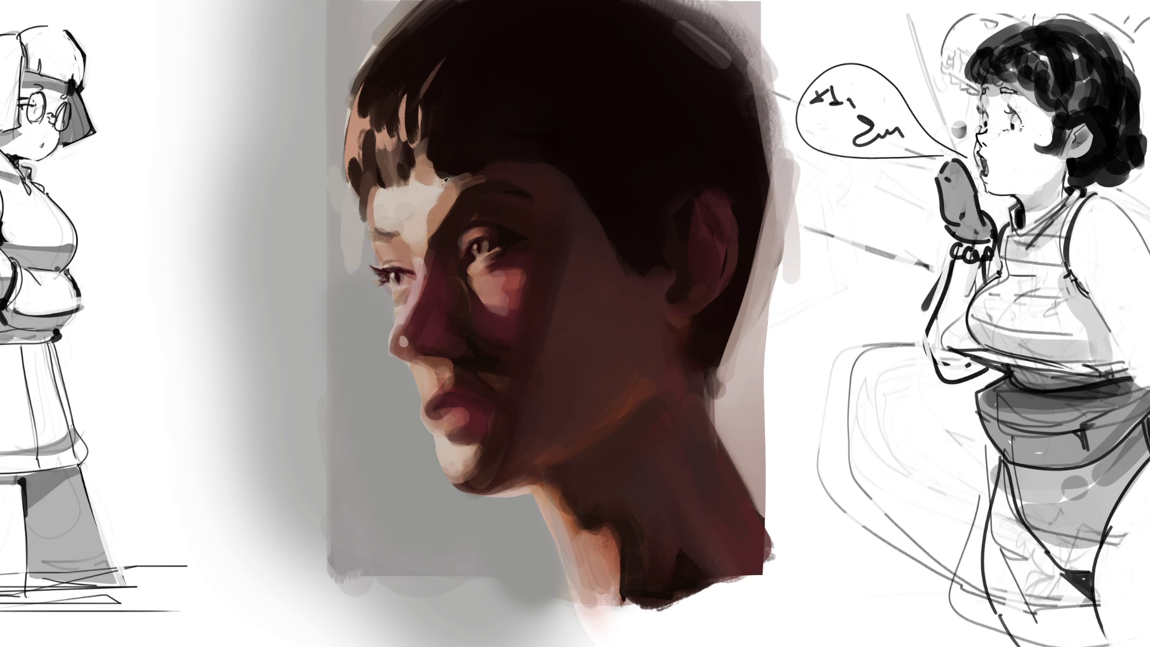
{"action": "left_click_drag", "start_coordinate": [441, 180], "coordinate": [487, 170]}
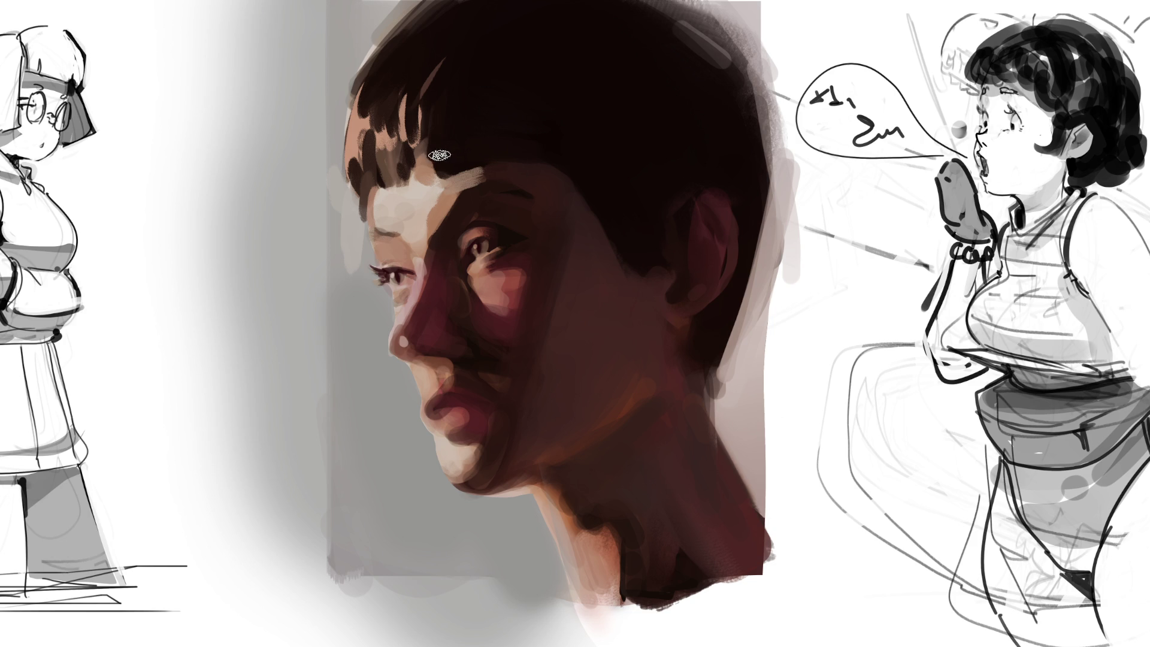
{"action": "left_click_drag", "start_coordinate": [368, 237], "coordinate": [413, 239]}
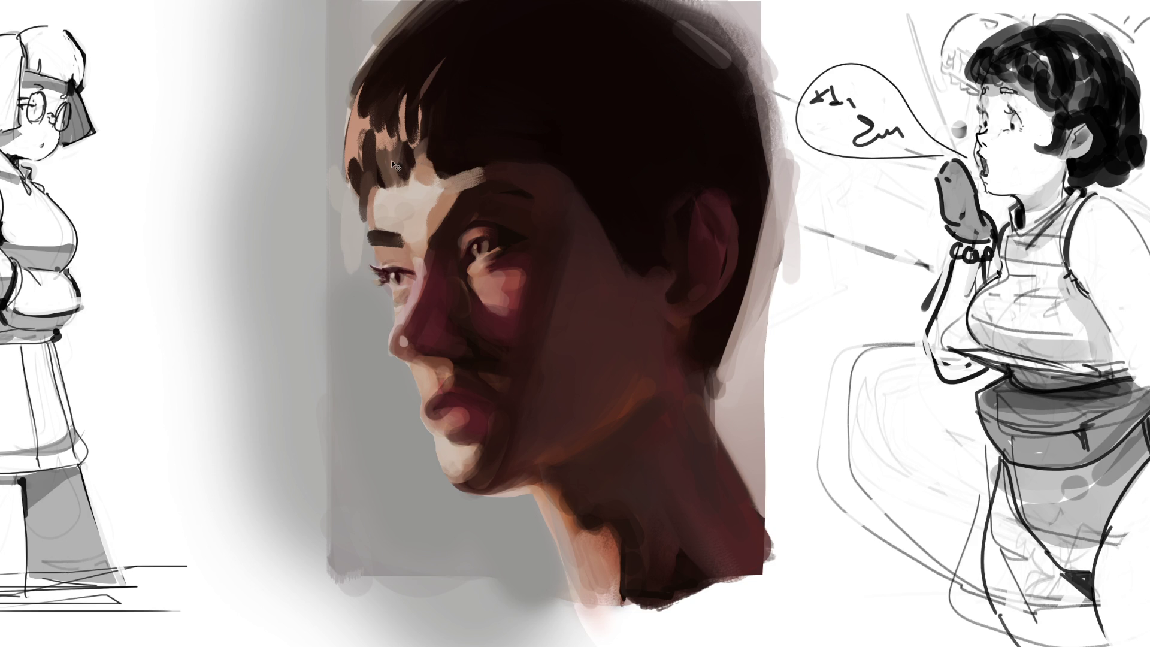
Undo the eyebrow, lighten the brow skin, then bring the dark eyebrow stroke back
{"action": "key", "text": "ctrl+z"}
{"action": "left_click_drag", "start_coordinate": [375, 236], "coordinate": [412, 240]}
{"action": "key", "text": "ctrl+z"}
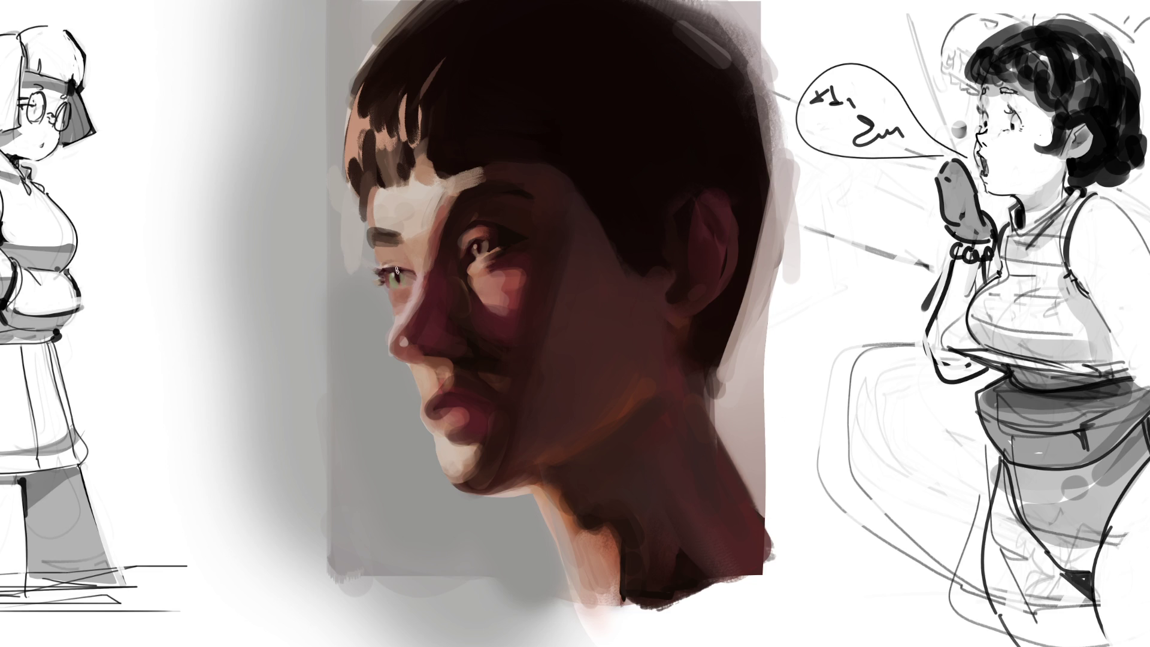
Darken the front upper eyelid, lighten the nose bridge, and shade the upper lip with a half-size brush
{"action": "left_click_drag", "start_coordinate": [379, 272], "coordinate": [362, 275]}
{"action": "mouse_move", "coordinate": [406, 323]}
{"action": "left_mouse_down"}
{"action": "mouse_move", "coordinate": [415, 318]}
{"action": "mouse_move", "coordinate": [393, 344]}
{"action": "left_mouse_up"}
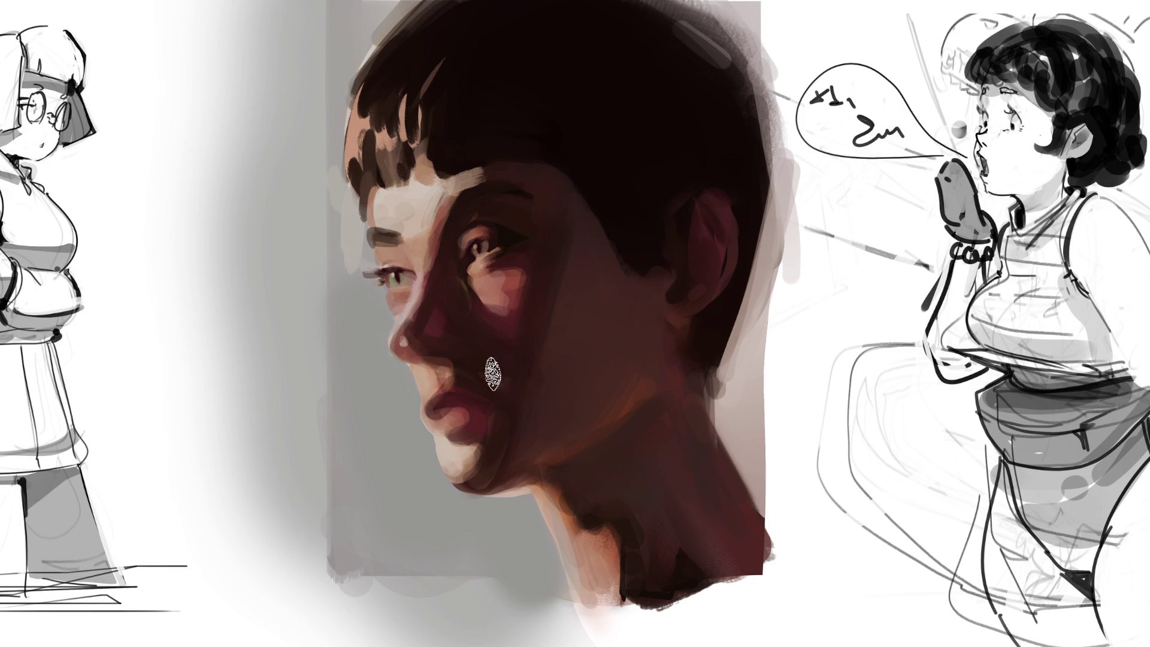
{"action": "key", "text": "["}
{"action": "key", "text": "["}
{"action": "key", "text": "["}
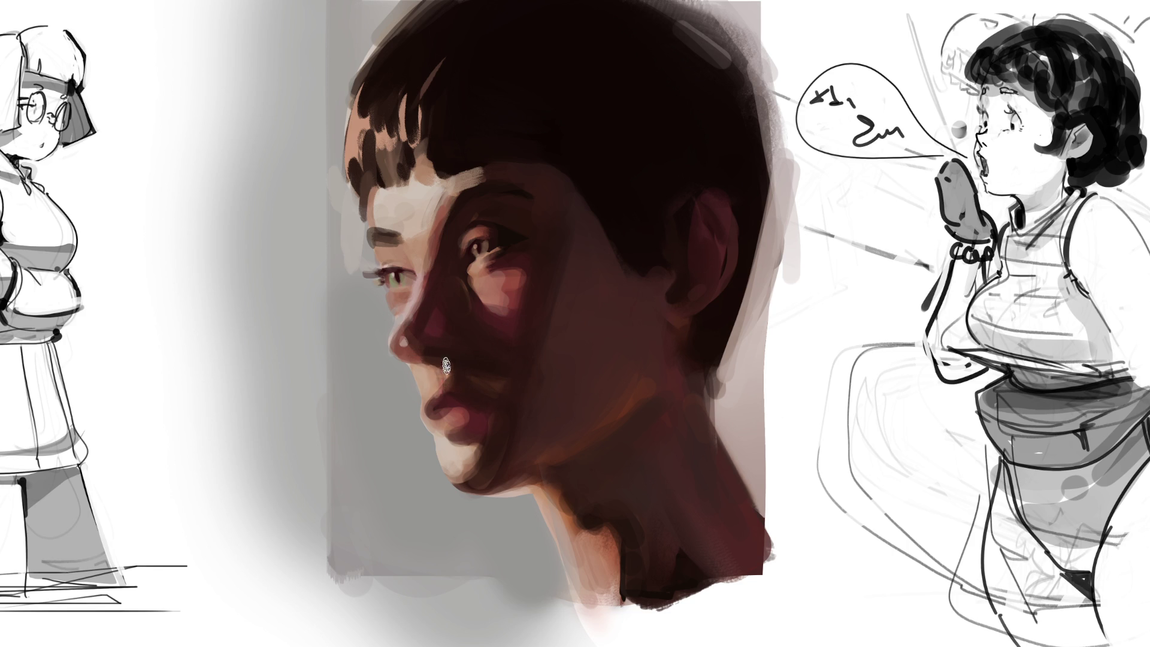
{"action": "left_click_drag", "start_coordinate": [447, 374], "coordinate": [446, 374]}
Sample lip colours to paint a lower-lip highlight, a dark line between the lips, and a lower-lip shadow
{"action": "left_click", "coordinate": [462, 412], "text": "ctrl"}
{"action": "left_click_drag", "start_coordinate": [432, 412], "coordinate": [470, 407]}
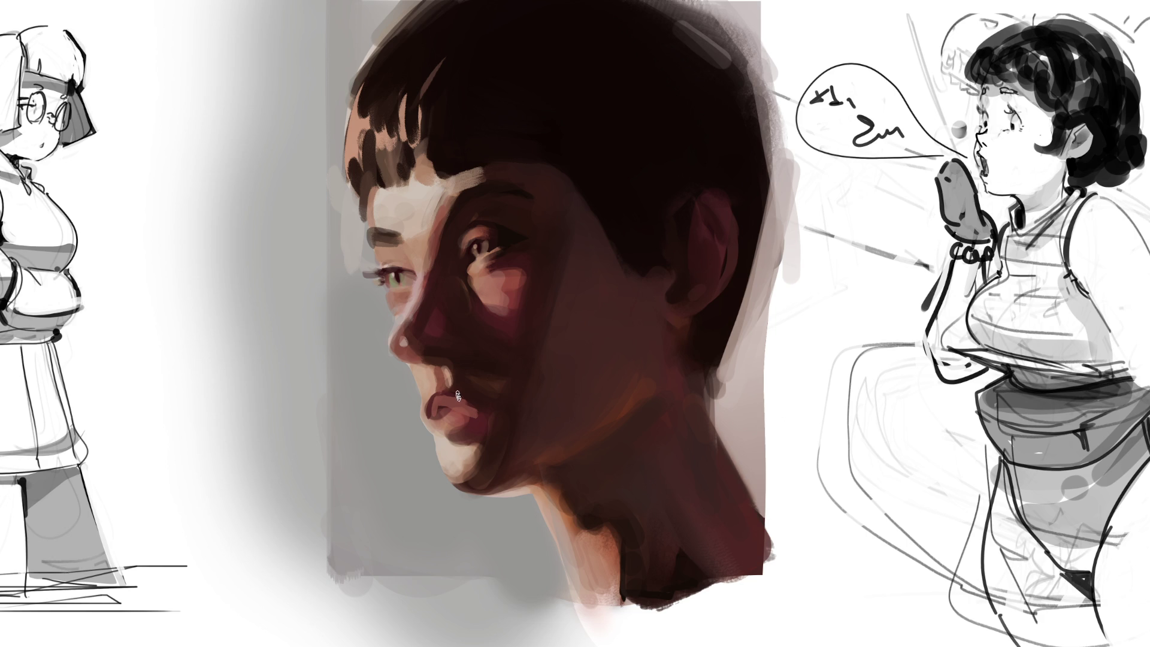
{"action": "left_click_drag", "start_coordinate": [451, 412], "coordinate": [479, 409]}
{"action": "left_click", "coordinate": [460, 419], "text": "ctrl"}
{"action": "mouse_move", "coordinate": [442, 420]}
{"action": "left_mouse_down"}
{"action": "mouse_move", "coordinate": [444, 443]}
{"action": "mouse_move", "coordinate": [435, 426]}
{"action": "left_mouse_up"}
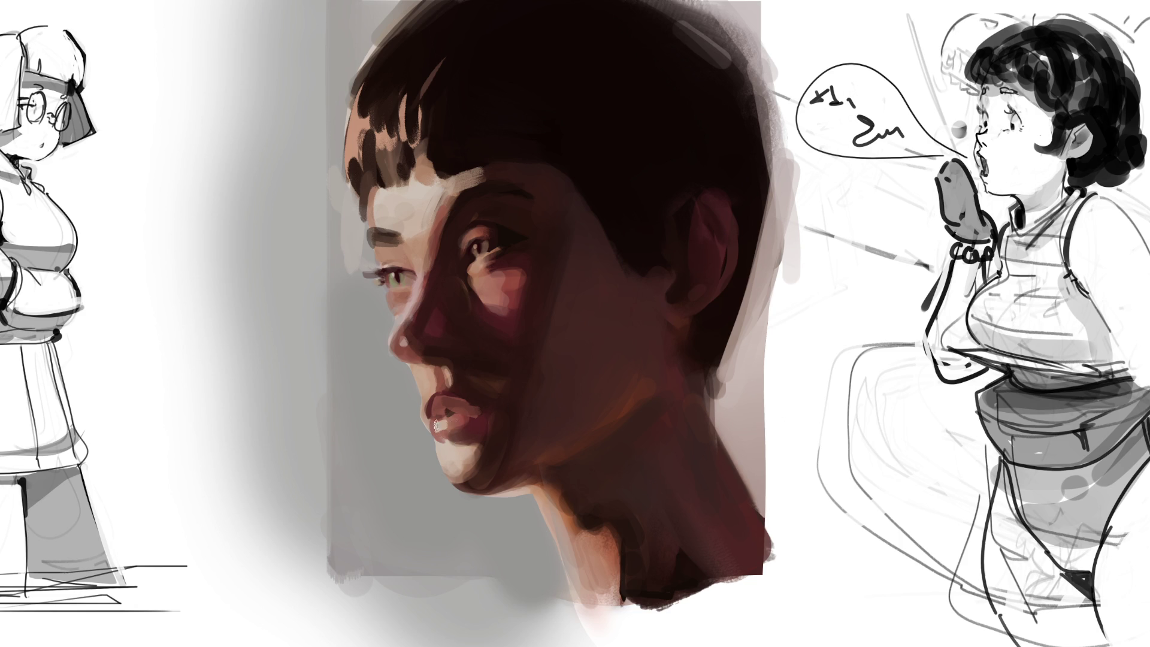
{"action": "left_click", "coordinate": [465, 412], "text": "ctrl"}
Darken the chin below the lips and sweep light beige across the lower lip toward the corner
{"action": "left_click", "coordinate": [481, 447], "text": "alt"}
{"action": "mouse_move", "coordinate": [472, 460]}
{"action": "left_mouse_down"}
{"action": "mouse_move", "coordinate": [453, 468]}
{"action": "mouse_move", "coordinate": [474, 463]}
{"action": "left_mouse_up"}
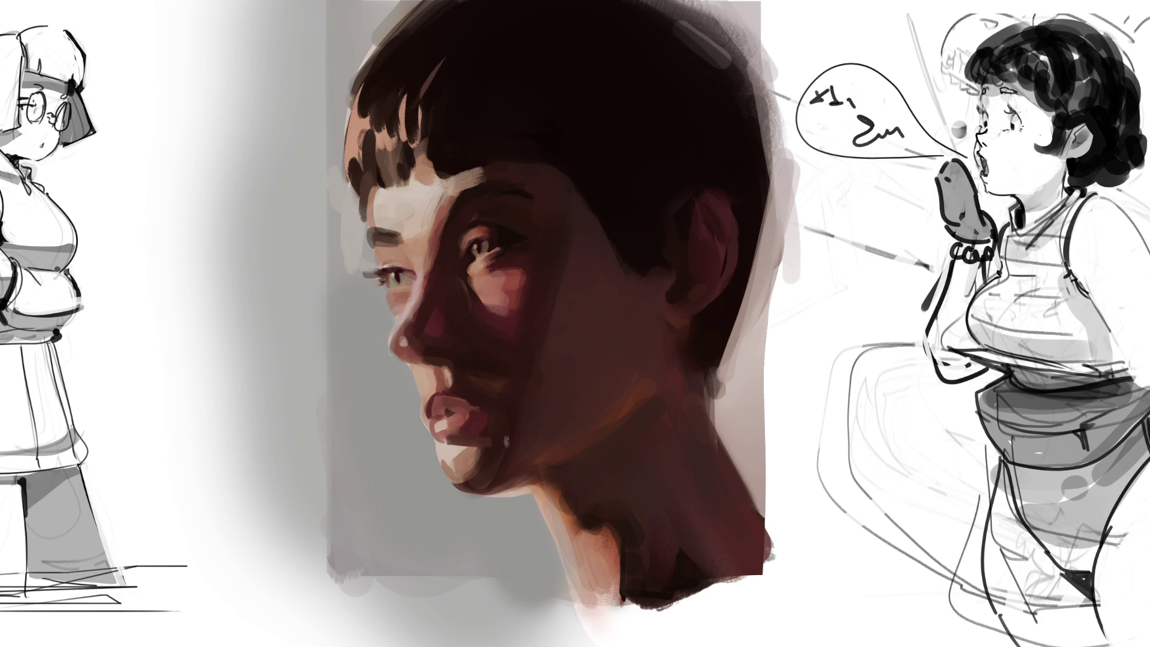
{"action": "left_click", "coordinate": [460, 469], "text": "ctrl"}
{"action": "left_click_drag", "start_coordinate": [449, 440], "coordinate": [488, 442]}
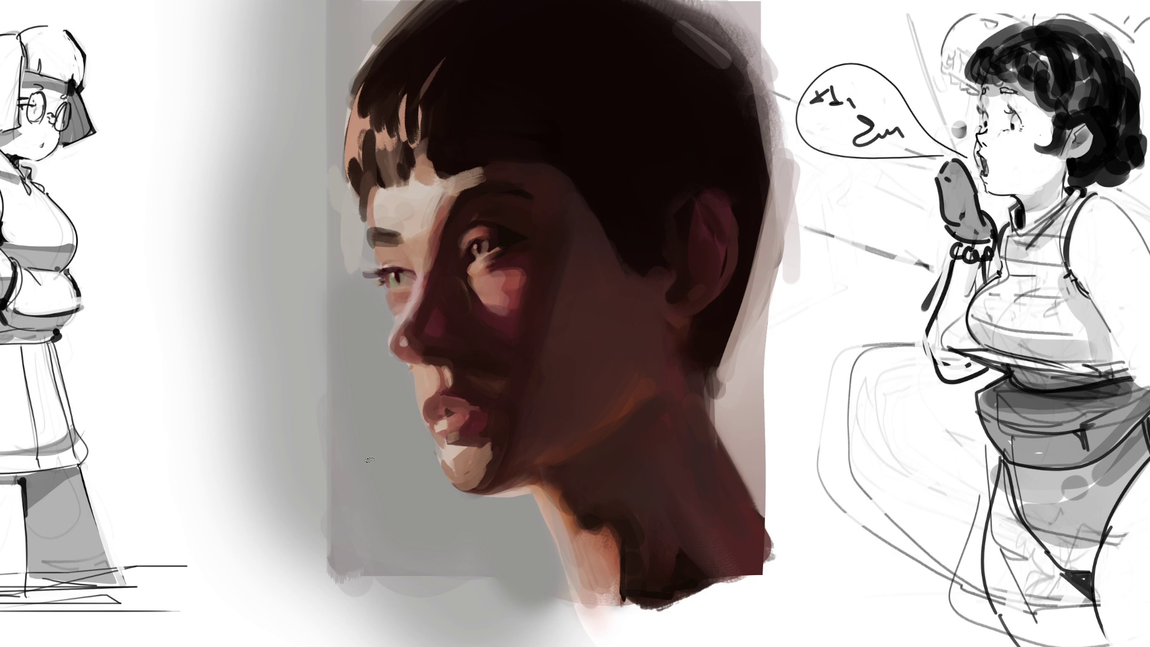
Darken and then lighten the upper lip just below the nose
{"action": "mouse_move", "coordinate": [430, 367]}
{"action": "left_mouse_down"}
{"action": "mouse_move", "coordinate": [428, 398]}
{"action": "mouse_move", "coordinate": [448, 386]}
{"action": "mouse_move", "coordinate": [458, 396]}
{"action": "left_mouse_up"}
{"action": "left_click", "coordinate": [437, 372], "text": "ctrl"}
{"action": "left_click", "coordinate": [466, 369], "text": "ctrl"}
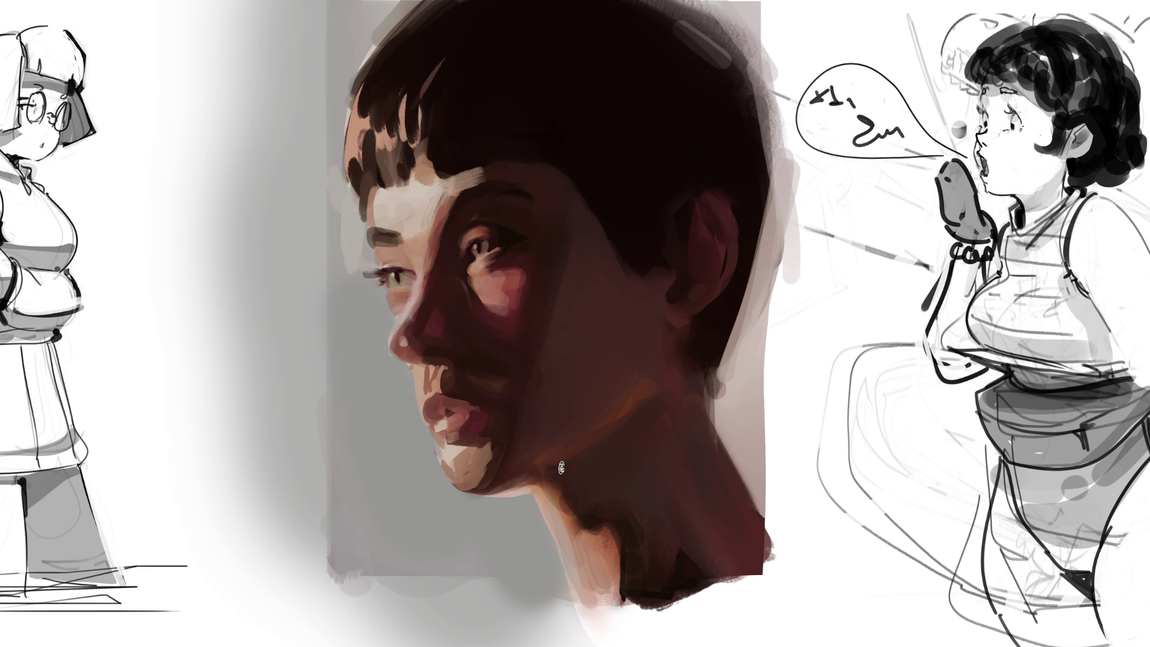
Shade the neck and jaw with warm brown, then paint dark hair along the edge behind the ear
{"action": "left_click_drag", "start_coordinate": [521, 470], "coordinate": [675, 341]}
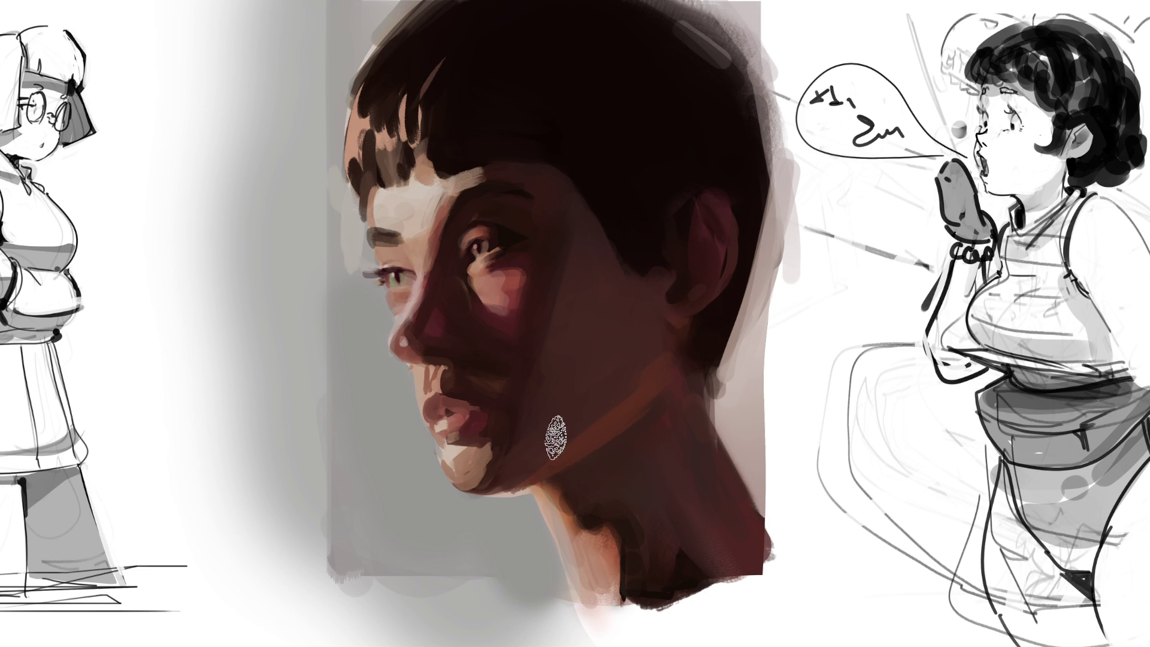
{"action": "left_click_drag", "start_coordinate": [539, 303], "coordinate": [512, 449]}
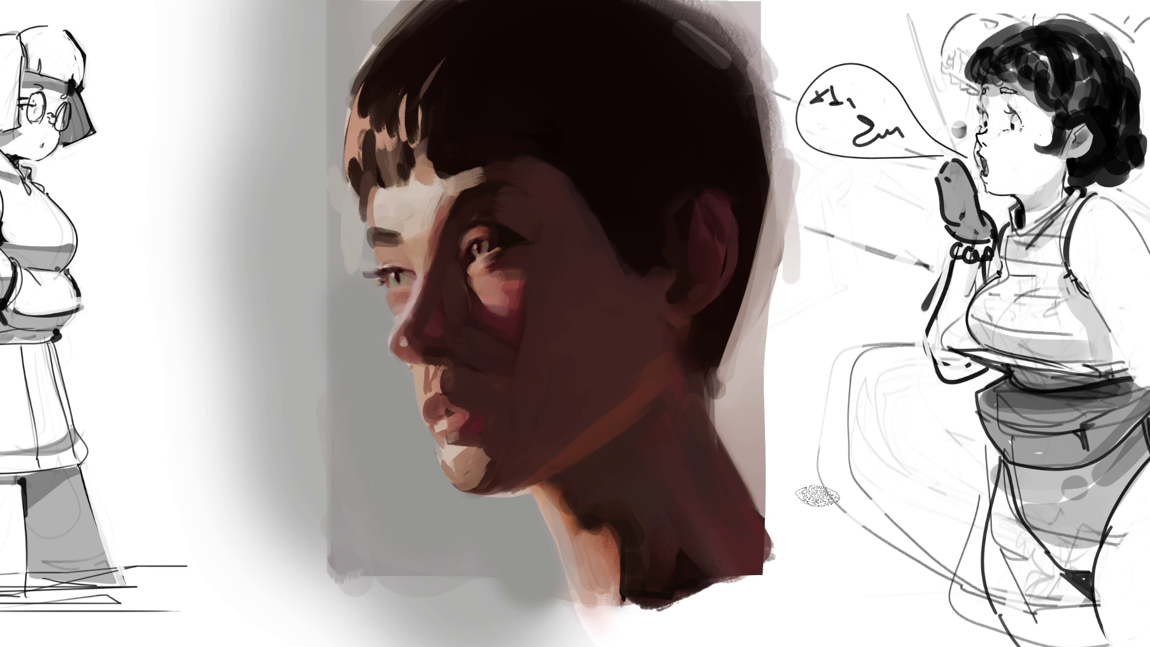
{"action": "left_click", "coordinate": [710, 335], "text": "ctrl"}
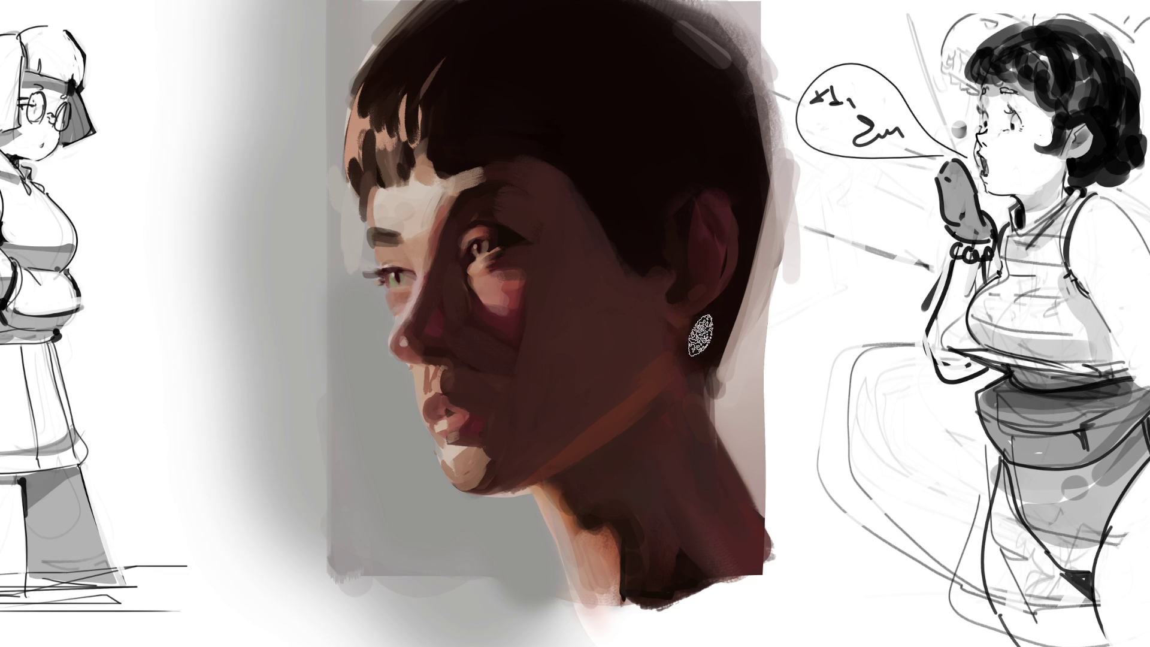
{"action": "left_click_drag", "start_coordinate": [710, 358], "coordinate": [752, 197]}
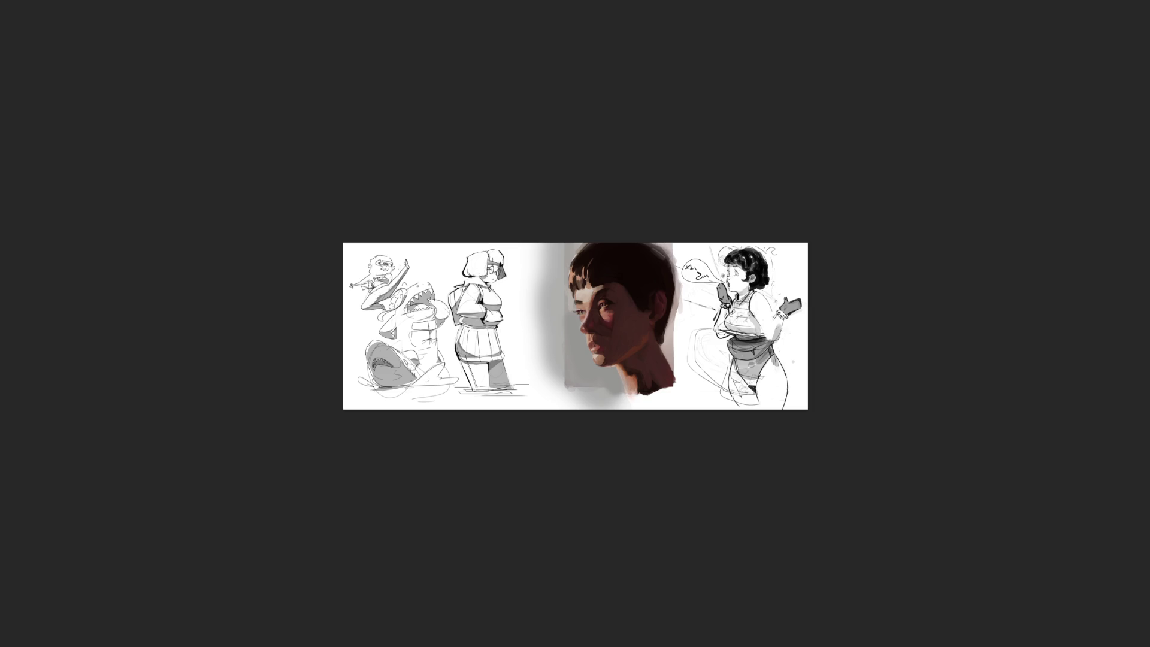
Select the middle portrait with a rectangle and flip it horizontally so the woman faces right
{"action": "left_click_drag", "start_coordinate": [519, 210], "coordinate": [684, 433]}
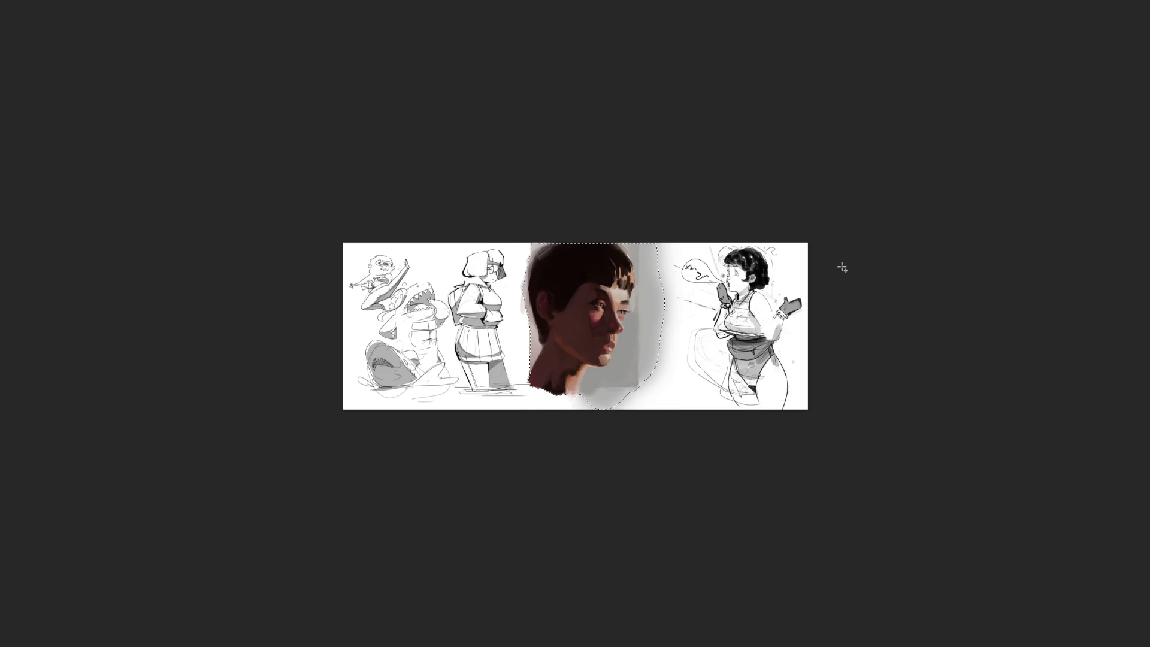
{"action": "key", "text": "ctrl+d"}
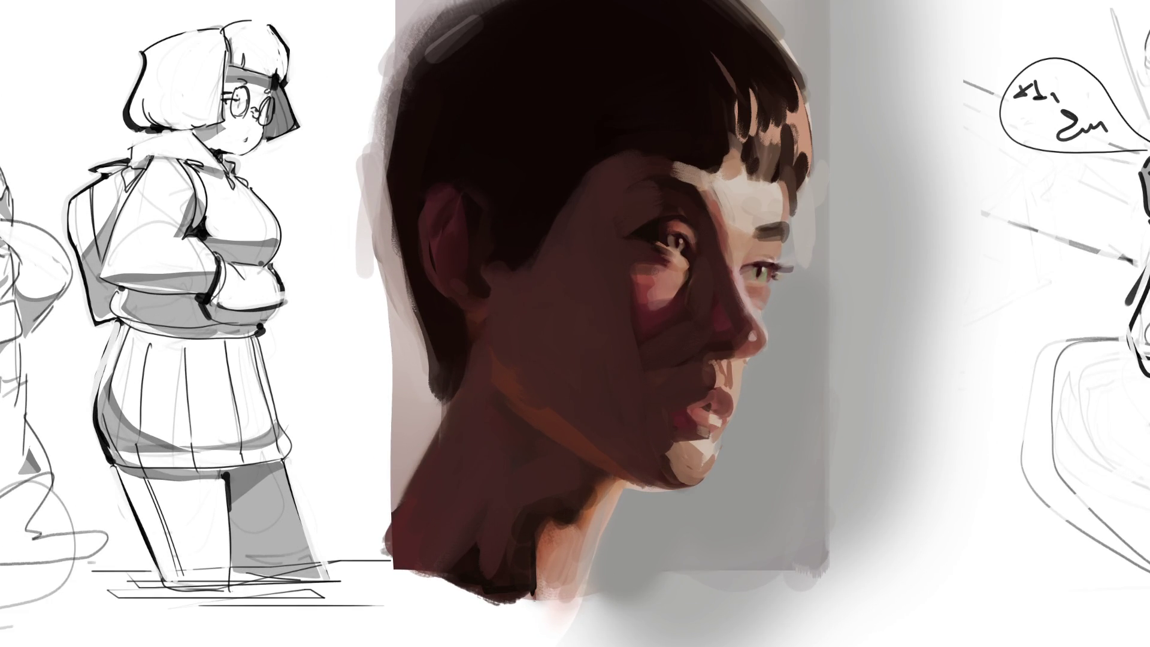
Select the area below the chin and cover the dark smudge with background grey
{"action": "mouse_move", "coordinate": [652, 514]}
{"action": "left_mouse_down"}
{"action": "mouse_move", "coordinate": [644, 533]}
{"action": "mouse_move", "coordinate": [666, 542]}
{"action": "mouse_move", "coordinate": [654, 516]}
{"action": "left_mouse_up"}
{"action": "left_click", "coordinate": [638, 499]}
{"action": "mouse_move", "coordinate": [656, 504]}
{"action": "left_mouse_down"}
{"action": "mouse_move", "coordinate": [693, 503]}
{"action": "mouse_move", "coordinate": [633, 501]}
{"action": "mouse_move", "coordinate": [698, 504]}
{"action": "mouse_move", "coordinate": [628, 501]}
{"action": "left_mouse_up"}
{"action": "left_click_drag", "start_coordinate": [687, 499], "coordinate": [632, 491]}
{"action": "left_click_drag", "start_coordinate": [601, 548], "coordinate": [634, 498]}
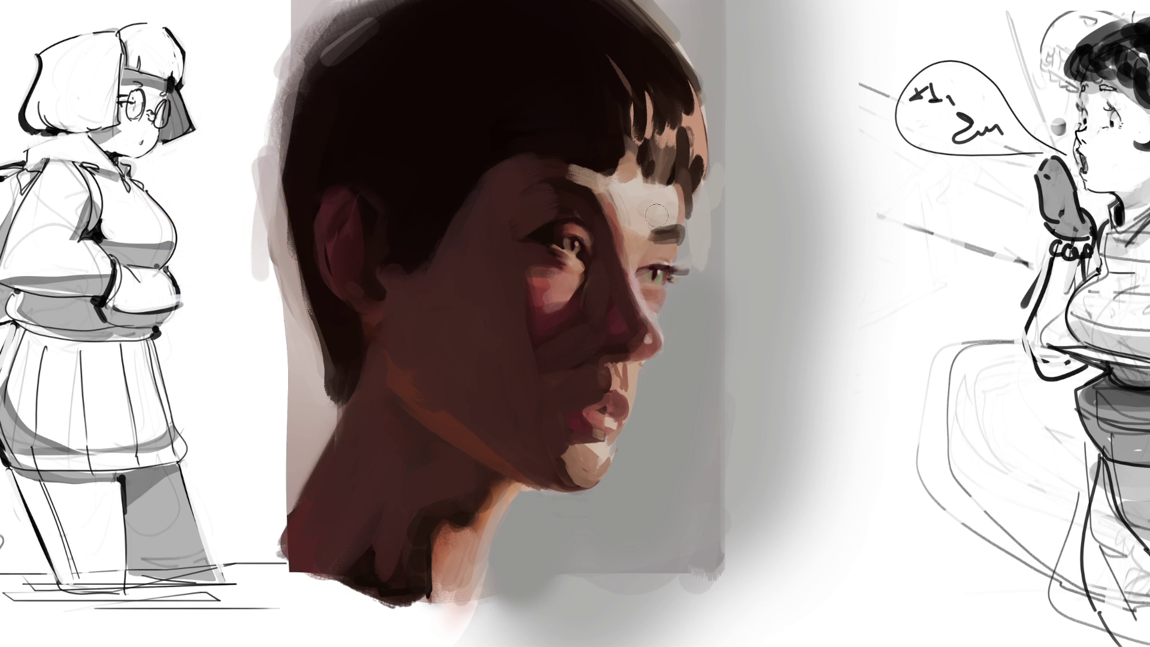
Repaint the forehead pale and shade the nose, brow and cheek in pink and maroon tones
{"action": "mouse_move", "coordinate": [606, 190]}
{"action": "left_mouse_down"}
{"action": "mouse_move", "coordinate": [683, 203]}
{"action": "mouse_move", "coordinate": [625, 192]}
{"action": "mouse_move", "coordinate": [642, 239]}
{"action": "mouse_move", "coordinate": [668, 231]}
{"action": "left_mouse_up"}
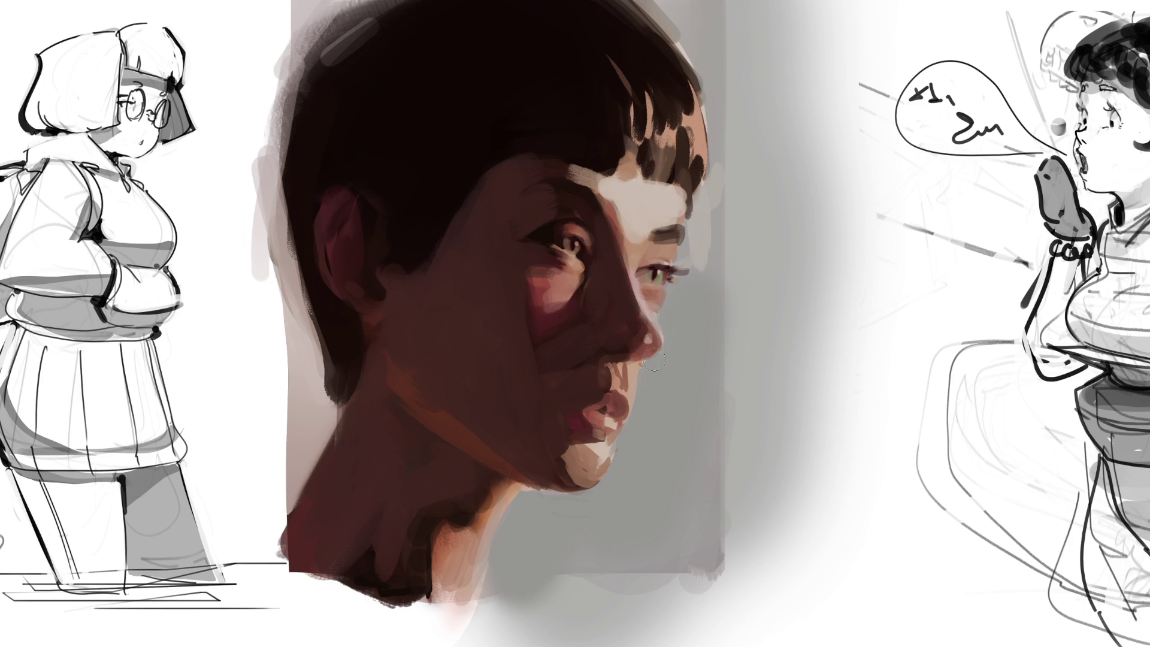
{"action": "mouse_move", "coordinate": [594, 412]}
{"action": "left_mouse_down"}
{"action": "mouse_move", "coordinate": [586, 433]}
{"action": "mouse_move", "coordinate": [599, 450]}
{"action": "left_mouse_up"}
{"action": "mouse_move", "coordinate": [638, 338]}
{"action": "left_mouse_down"}
{"action": "mouse_move", "coordinate": [602, 355]}
{"action": "mouse_move", "coordinate": [611, 285]}
{"action": "left_mouse_up"}
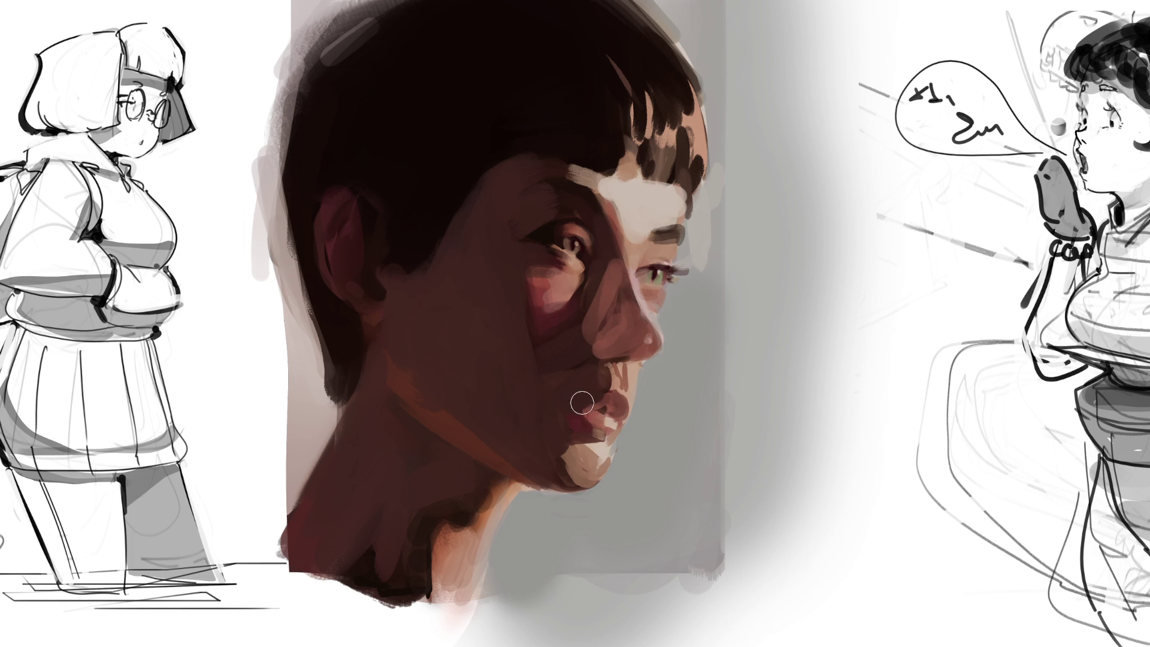
{"action": "left_click_drag", "start_coordinate": [521, 206], "coordinate": [548, 210]}
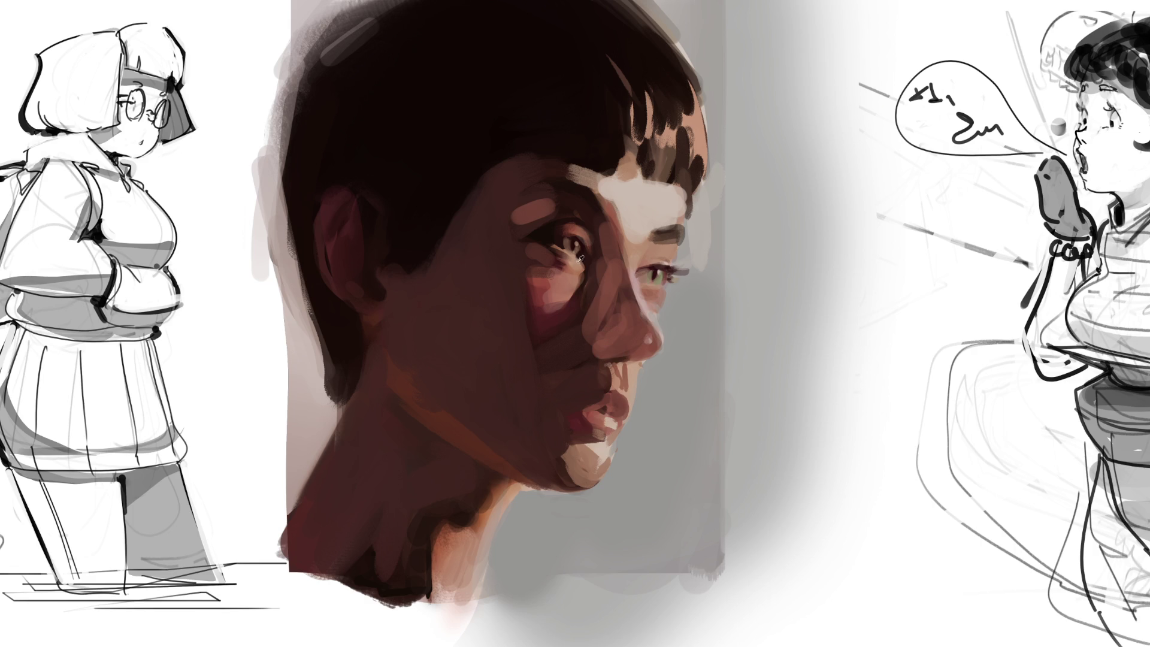
{"action": "left_click_drag", "start_coordinate": [590, 205], "coordinate": [589, 331]}
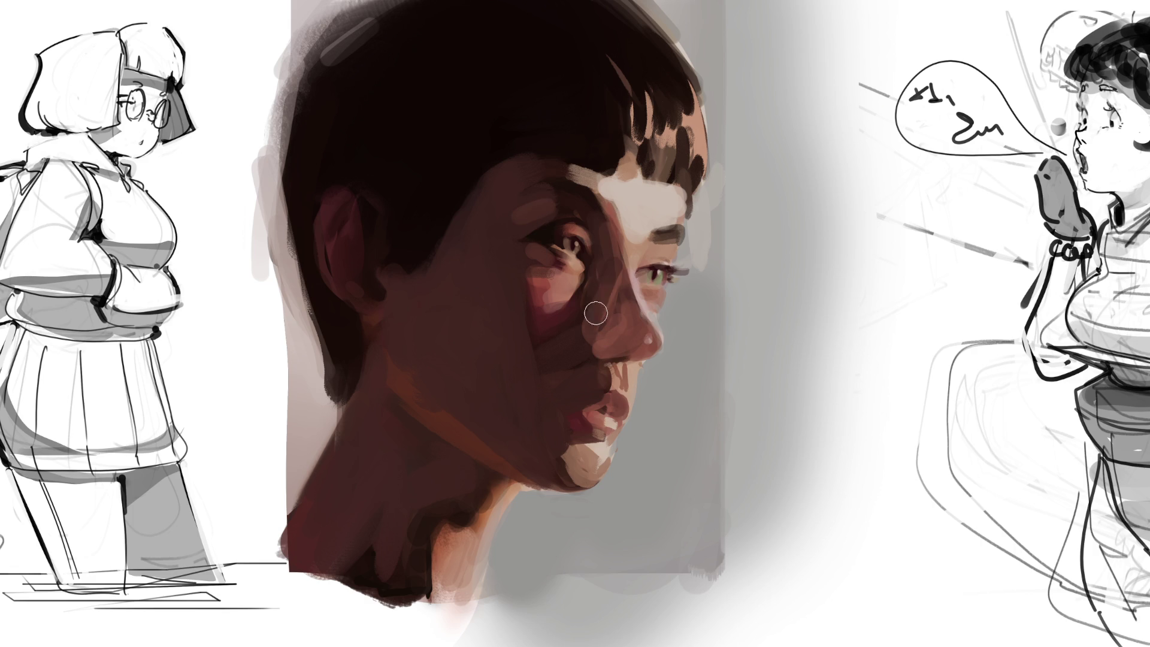
{"action": "mouse_move", "coordinate": [542, 269]}
{"action": "left_mouse_down"}
{"action": "mouse_move", "coordinate": [550, 251]}
{"action": "mouse_move", "coordinate": [535, 283]}
{"action": "mouse_move", "coordinate": [575, 299]}
{"action": "mouse_move", "coordinate": [571, 254]}
{"action": "mouse_move", "coordinate": [581, 282]}
{"action": "left_mouse_up"}
{"action": "left_click", "coordinate": [551, 327]}
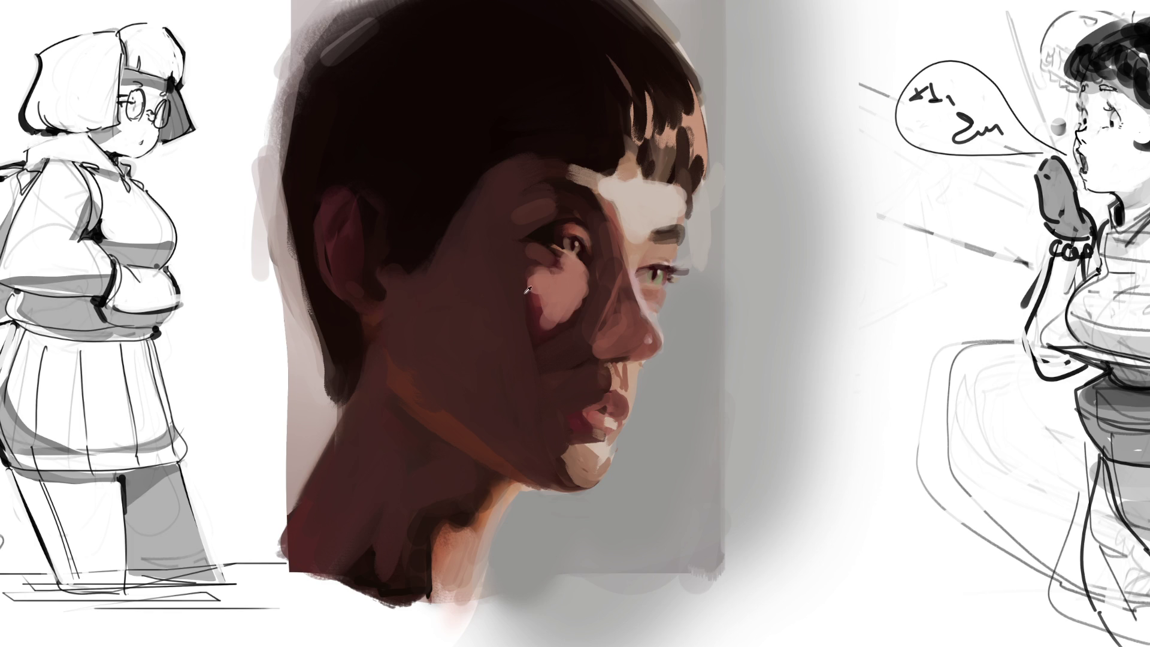
{"action": "mouse_move", "coordinate": [533, 273]}
{"action": "left_mouse_down"}
{"action": "mouse_move", "coordinate": [530, 320]}
{"action": "mouse_move", "coordinate": [548, 341]}
{"action": "mouse_move", "coordinate": [607, 291]}
{"action": "mouse_move", "coordinate": [568, 350]}
{"action": "left_mouse_up"}
{"action": "mouse_move", "coordinate": [623, 294]}
{"action": "left_mouse_down"}
{"action": "mouse_move", "coordinate": [591, 344]}
{"action": "mouse_move", "coordinate": [636, 334]}
{"action": "mouse_move", "coordinate": [610, 356]}
{"action": "mouse_move", "coordinate": [649, 354]}
{"action": "mouse_move", "coordinate": [608, 323]}
{"action": "mouse_move", "coordinate": [611, 338]}
{"action": "left_mouse_up"}
{"action": "left_click_drag", "start_coordinate": [608, 241], "coordinate": [618, 282]}
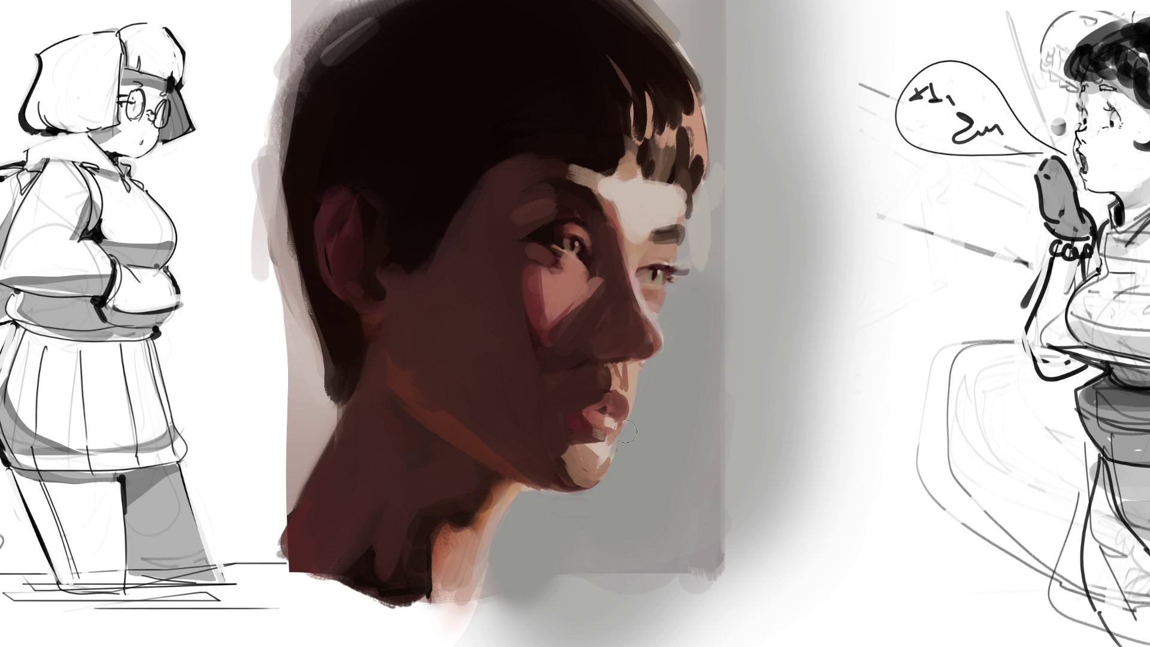
{"action": "left_click_drag", "start_coordinate": [596, 346], "coordinate": [557, 359]}
Reshape the nostril, nose tip and lips, add an orange-brown jawline stroke and a pink face glaze
{"action": "left_click_drag", "start_coordinate": [660, 292], "coordinate": [655, 309]}
{"action": "mouse_move", "coordinate": [653, 353]}
{"action": "left_mouse_down"}
{"action": "mouse_move", "coordinate": [650, 402]}
{"action": "mouse_move", "coordinate": [644, 386]}
{"action": "left_mouse_up"}
{"action": "left_click", "coordinate": [625, 375]}
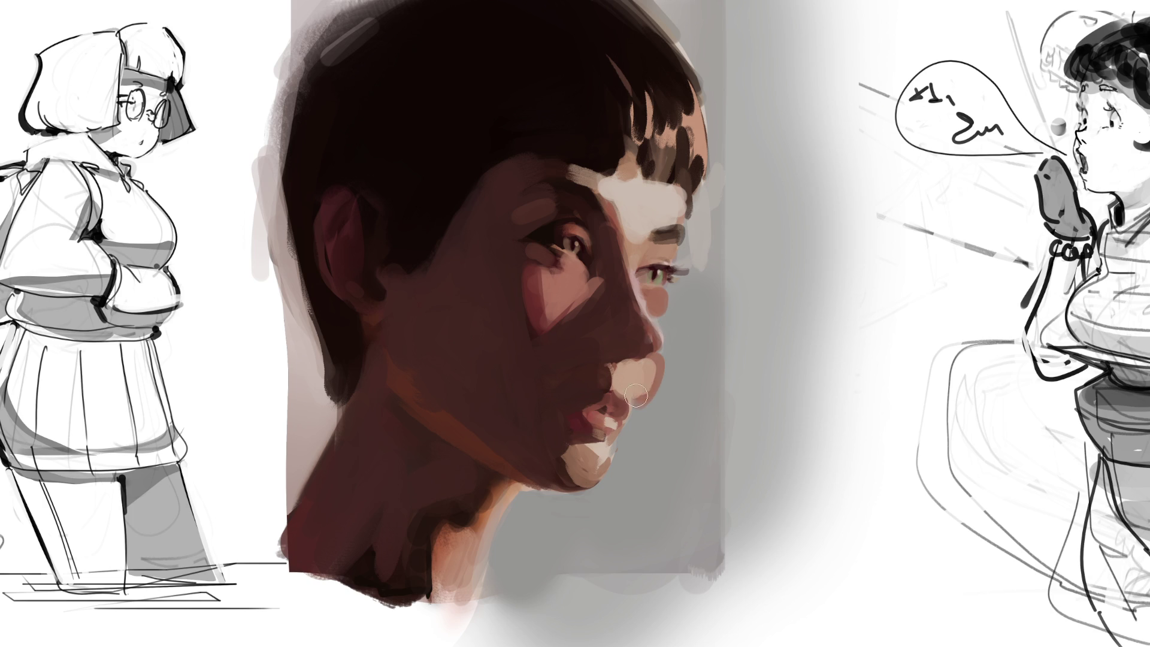
{"action": "left_click", "coordinate": [617, 360], "text": "ctrl"}
{"action": "left_click_drag", "start_coordinate": [620, 369], "coordinate": [640, 395]}
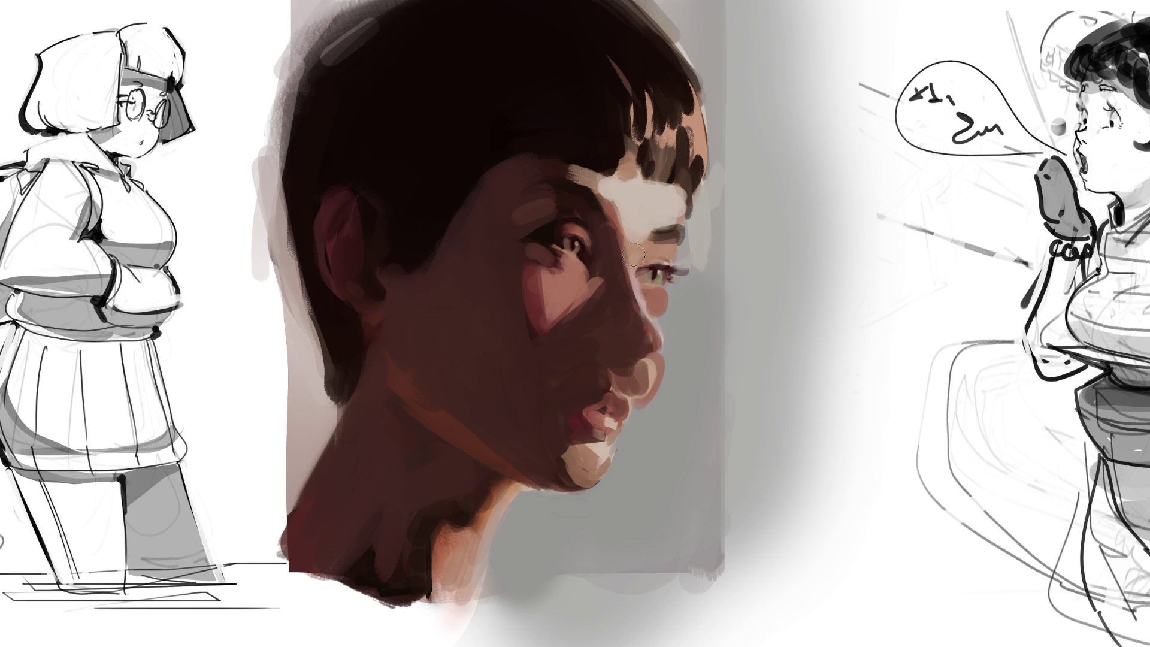
{"action": "left_click", "coordinate": [620, 364], "text": "ctrl"}
{"action": "mouse_move", "coordinate": [652, 344]}
{"action": "left_mouse_down"}
{"action": "mouse_move", "coordinate": [625, 366]}
{"action": "mouse_move", "coordinate": [654, 352]}
{"action": "mouse_move", "coordinate": [635, 371]}
{"action": "left_mouse_up"}
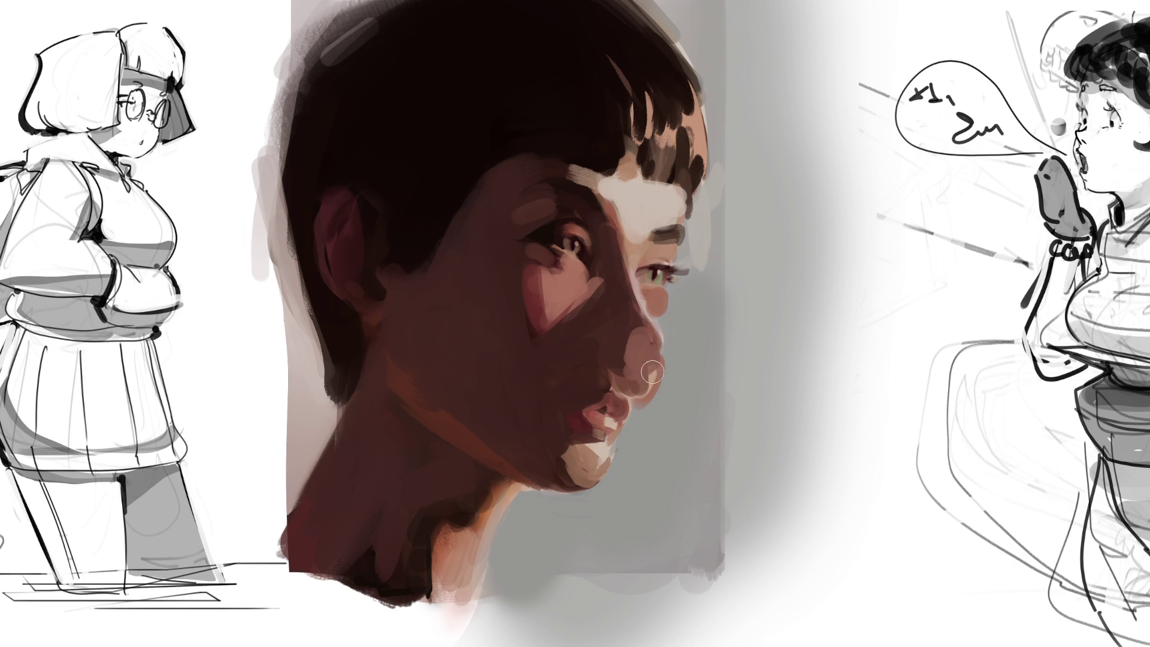
{"action": "left_click", "coordinate": [614, 398], "text": "ctrl"}
{"action": "mouse_move", "coordinate": [584, 413]}
{"action": "left_mouse_down"}
{"action": "mouse_move", "coordinate": [610, 400]}
{"action": "mouse_move", "coordinate": [608, 419]}
{"action": "mouse_move", "coordinate": [570, 404]}
{"action": "mouse_move", "coordinate": [578, 473]}
{"action": "mouse_move", "coordinate": [589, 454]}
{"action": "mouse_move", "coordinate": [569, 473]}
{"action": "mouse_move", "coordinate": [579, 480]}
{"action": "left_mouse_up"}
{"action": "left_click", "coordinate": [584, 390], "text": "ctrl"}
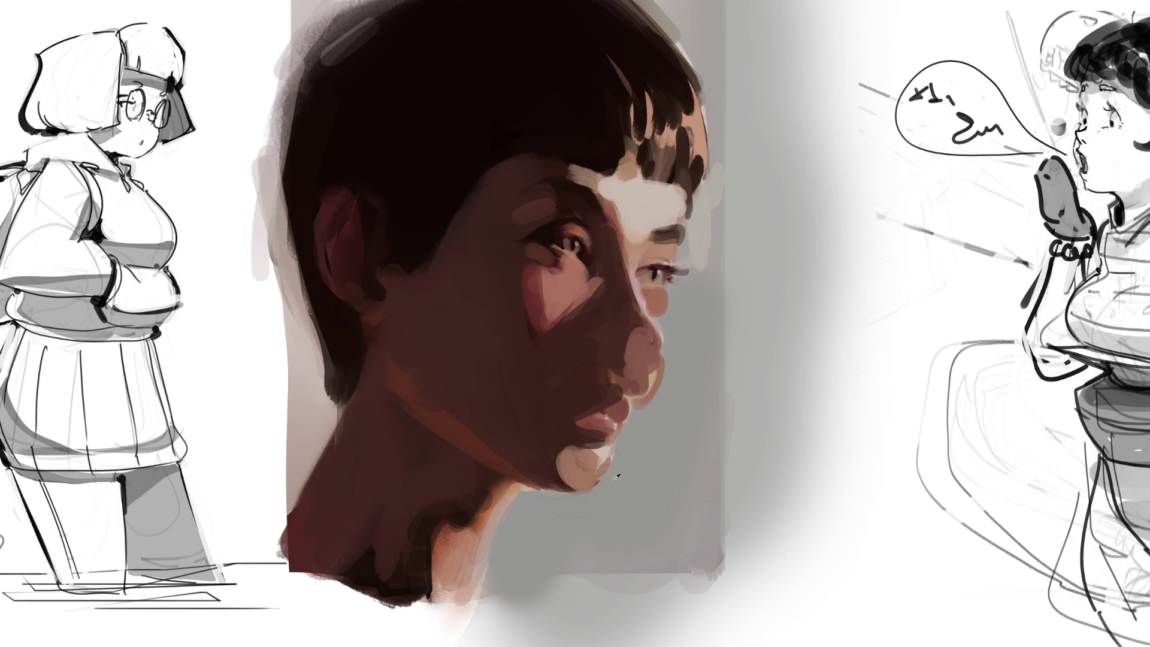
{"action": "mouse_move", "coordinate": [392, 359]}
{"action": "left_mouse_down"}
{"action": "mouse_move", "coordinate": [501, 443]}
{"action": "mouse_move", "coordinate": [542, 454]}
{"action": "left_mouse_up"}
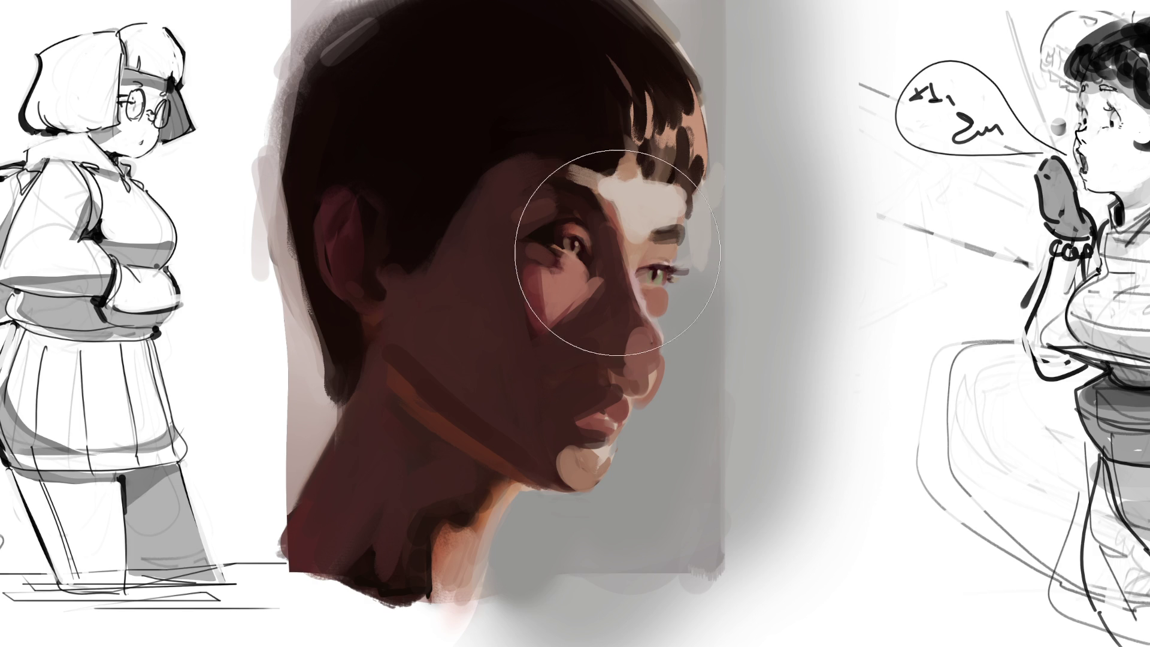
{"action": "left_click_drag", "start_coordinate": [603, 197], "coordinate": [565, 491]}
{"action": "key", "text": "ctrl+z"}
{"action": "left_click_drag", "start_coordinate": [599, 158], "coordinate": [574, 501]}
{"action": "key", "text": "ctrl+z"}
{"action": "left_click_drag", "start_coordinate": [592, 155], "coordinate": [574, 497]}
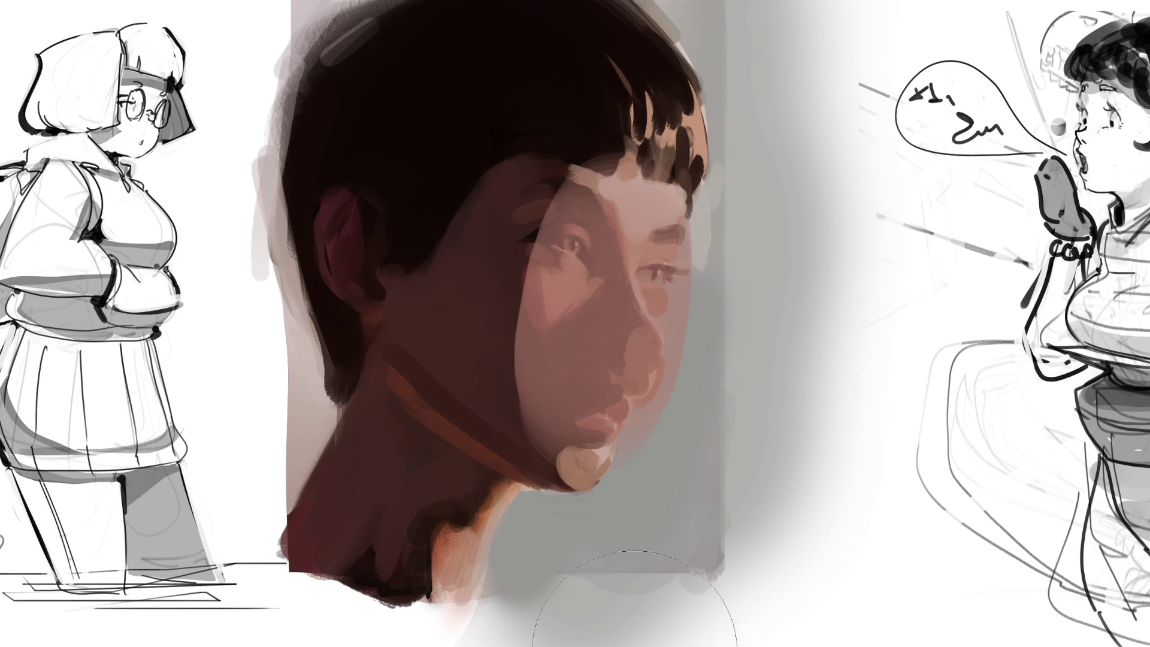
{"action": "key", "text": "ctrl+z"}
{"action": "left_click_drag", "start_coordinate": [633, 192], "coordinate": [598, 372]}
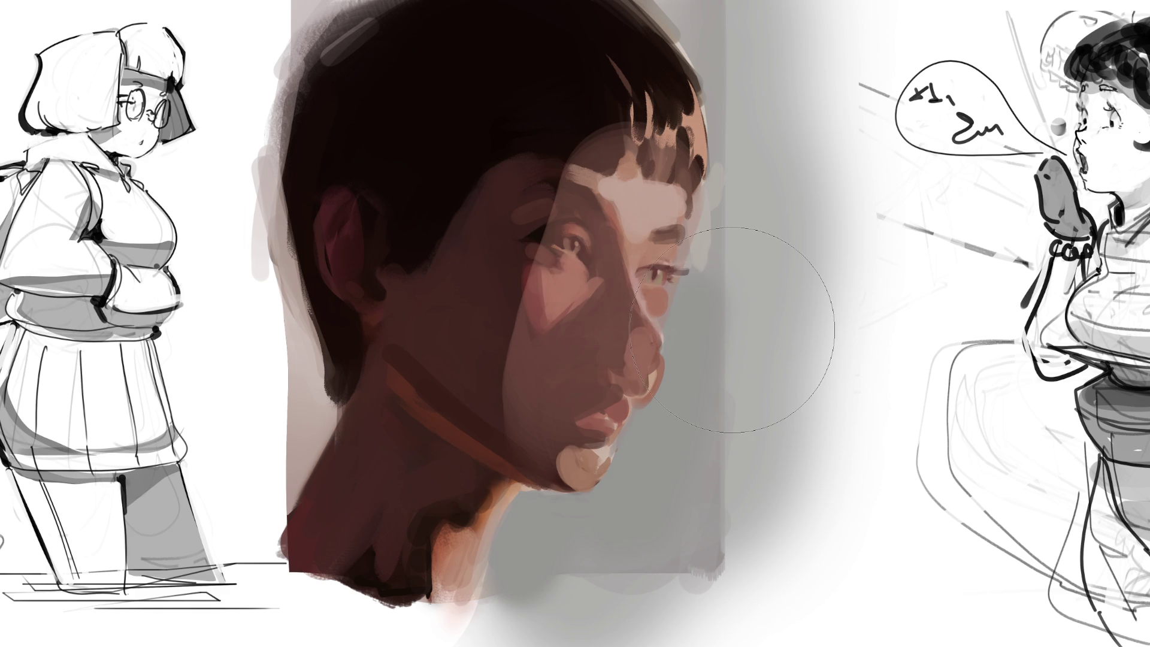
{"action": "key", "text": "ctrl+z"}
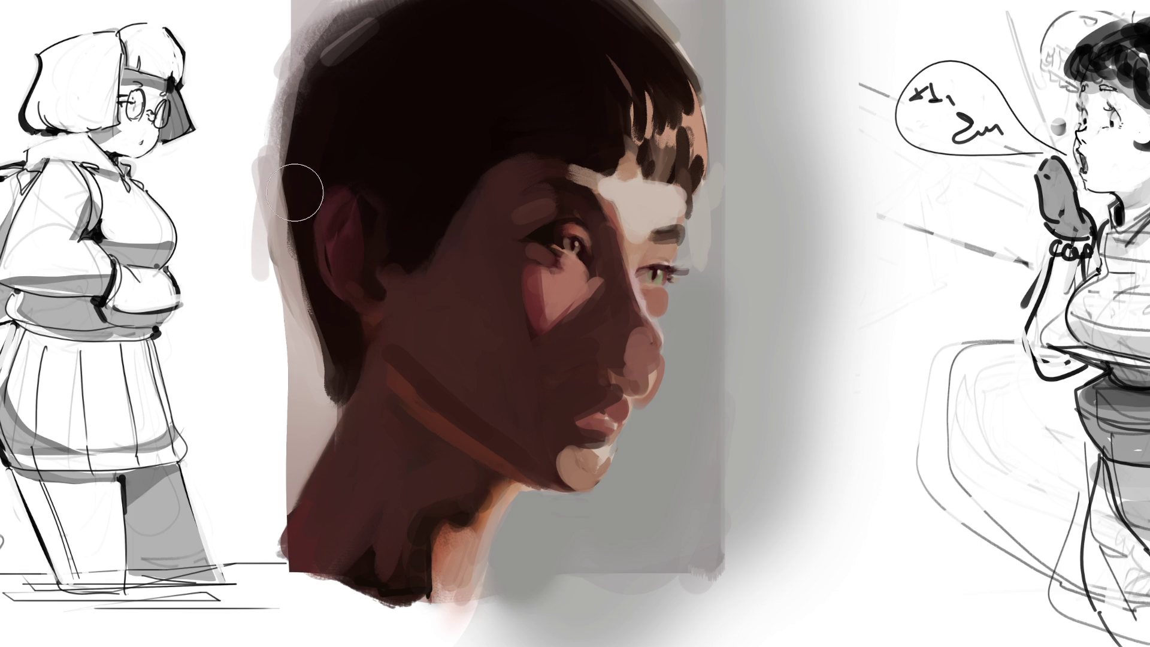
Block in the black bob across the head, in front of the ear and past the face
{"action": "left_click_drag", "start_coordinate": [276, 198], "coordinate": [378, 125]}
{"action": "left_click_drag", "start_coordinate": [375, 167], "coordinate": [388, 241]}
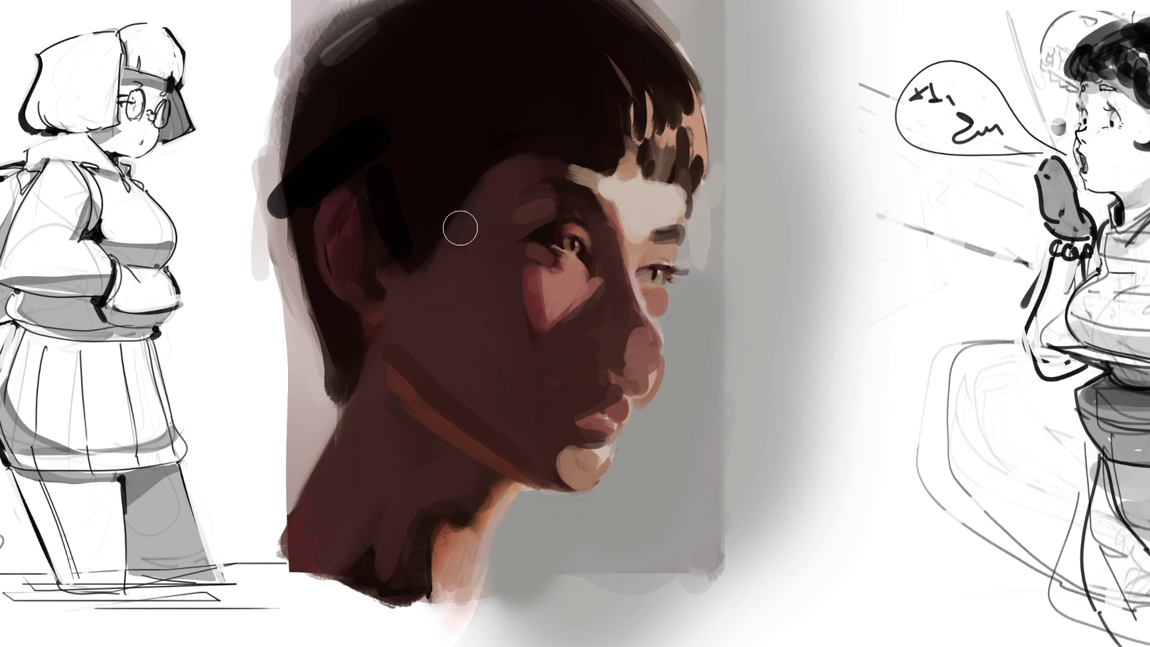
{"action": "left_click_drag", "start_coordinate": [500, 123], "coordinate": [500, 351]}
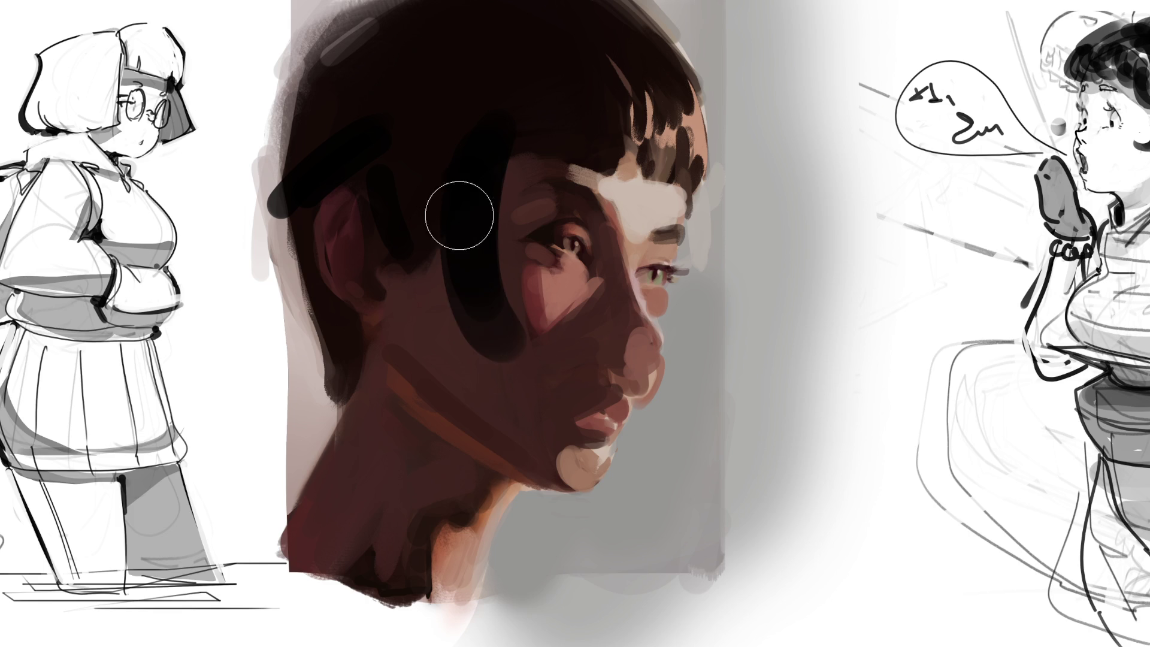
{"action": "mouse_move", "coordinate": [397, 154]}
{"action": "left_mouse_down"}
{"action": "mouse_move", "coordinate": [405, 325]}
{"action": "mouse_move", "coordinate": [449, 200]}
{"action": "mouse_move", "coordinate": [488, 210]}
{"action": "mouse_move", "coordinate": [512, 235]}
{"action": "left_mouse_up"}
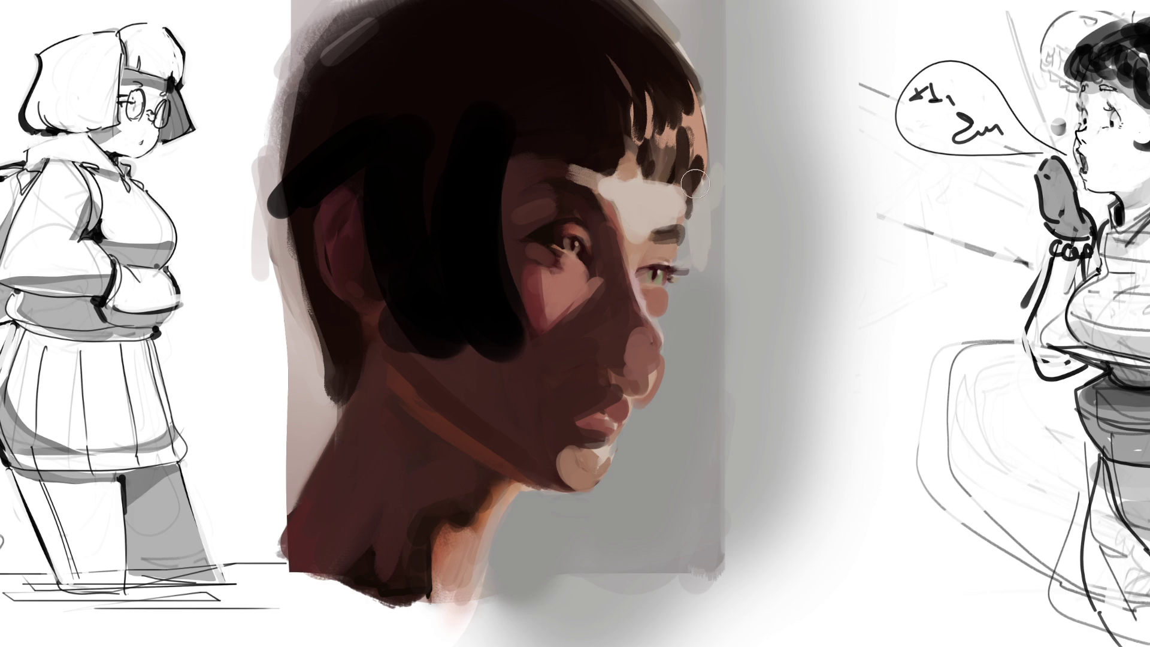
{"action": "mouse_move", "coordinate": [694, 290]}
{"action": "left_mouse_down"}
{"action": "mouse_move", "coordinate": [695, 239]}
{"action": "mouse_move", "coordinate": [682, 348]}
{"action": "mouse_move", "coordinate": [728, 269]}
{"action": "mouse_move", "coordinate": [688, 315]}
{"action": "mouse_move", "coordinate": [701, 287]}
{"action": "mouse_move", "coordinate": [698, 307]}
{"action": "left_mouse_up"}
Darken the eyelid and repaint the brow and nose bridge in light skin tone
{"action": "mouse_move", "coordinate": [536, 248]}
{"action": "left_mouse_down"}
{"action": "mouse_move", "coordinate": [581, 255]}
{"action": "mouse_move", "coordinate": [570, 237]}
{"action": "mouse_move", "coordinate": [542, 251]}
{"action": "mouse_move", "coordinate": [588, 266]}
{"action": "left_mouse_up"}
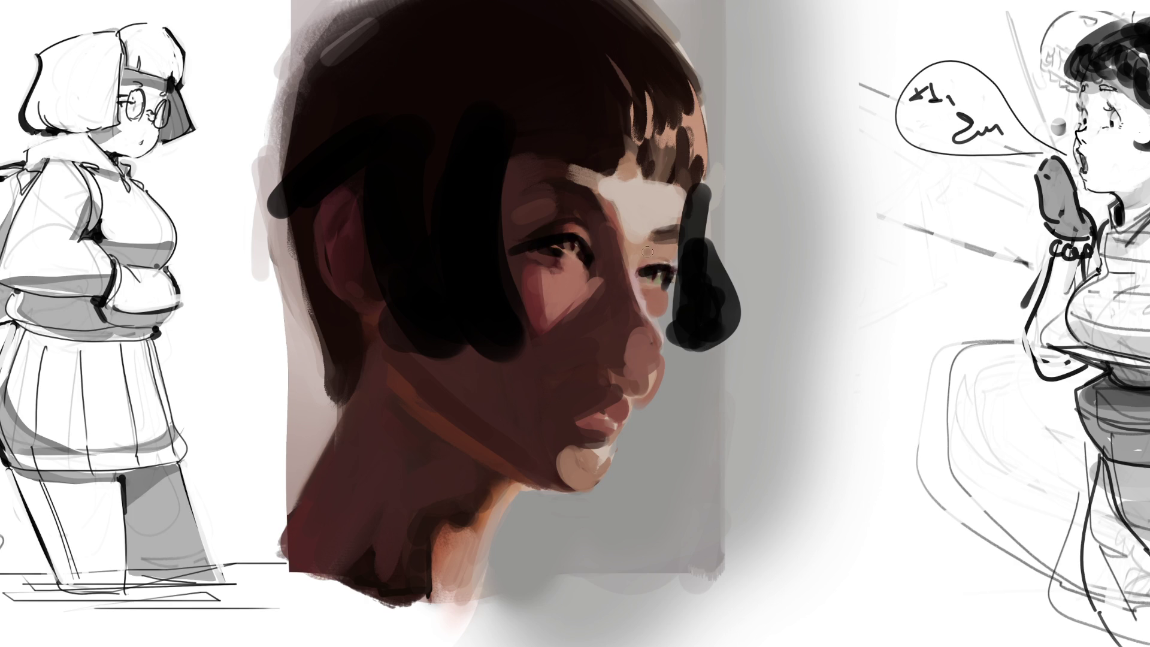
{"action": "left_click_drag", "start_coordinate": [647, 252], "coordinate": [628, 299]}
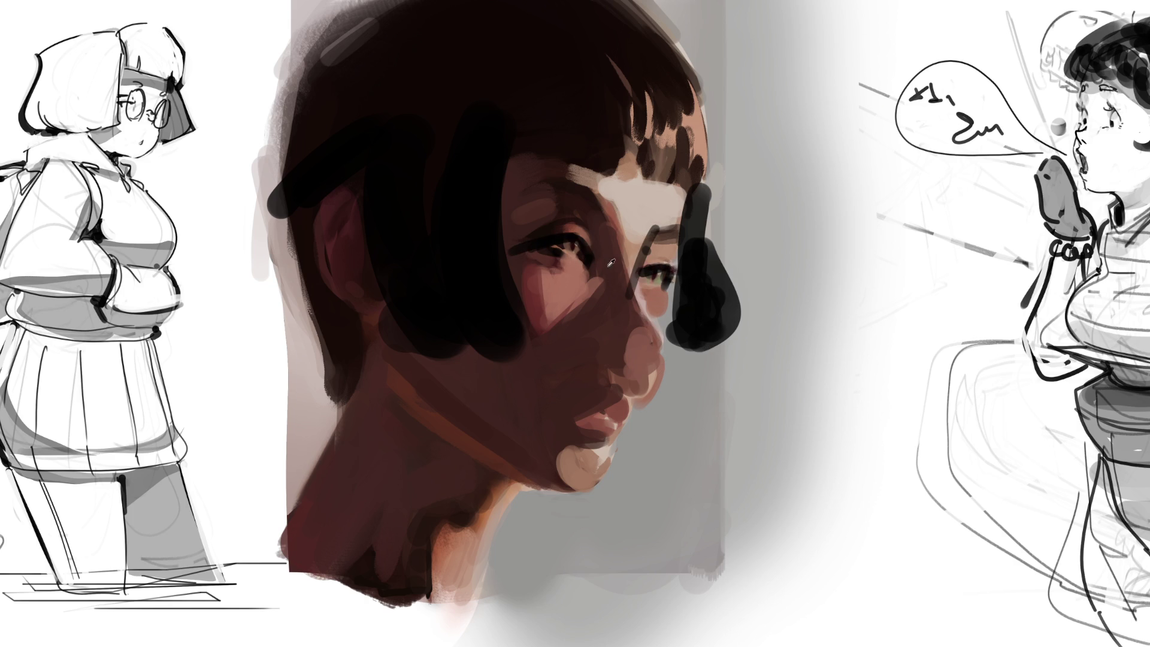
{"action": "left_click_drag", "start_coordinate": [636, 242], "coordinate": [628, 296]}
{"action": "left_click", "coordinate": [623, 234], "text": "alt"}
{"action": "left_click_drag", "start_coordinate": [632, 240], "coordinate": [600, 188]}
{"action": "left_click_drag", "start_coordinate": [669, 206], "coordinate": [654, 217]}
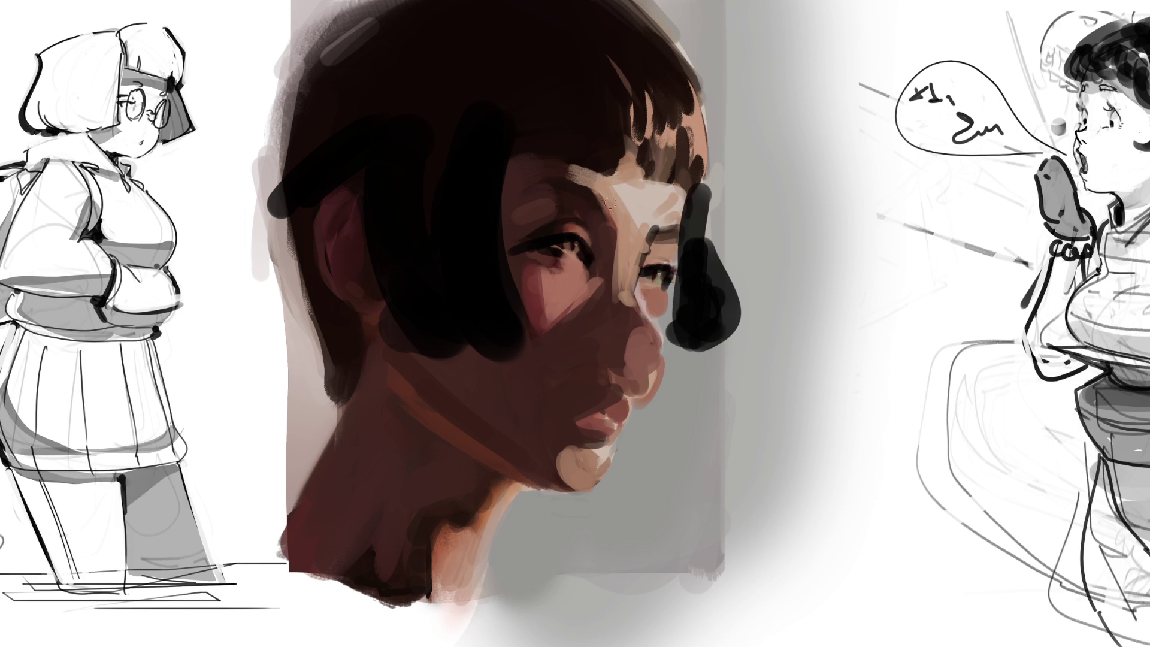
{"action": "mouse_move", "coordinate": [569, 175]}
{"action": "left_mouse_down"}
{"action": "mouse_move", "coordinate": [545, 170]}
{"action": "mouse_move", "coordinate": [609, 223]}
{"action": "mouse_move", "coordinate": [595, 275]}
{"action": "mouse_move", "coordinate": [626, 229]}
{"action": "mouse_move", "coordinate": [619, 268]}
{"action": "mouse_move", "coordinate": [610, 239]}
{"action": "mouse_move", "coordinate": [617, 300]}
{"action": "mouse_move", "coordinate": [635, 315]}
{"action": "mouse_move", "coordinate": [640, 243]}
{"action": "mouse_move", "coordinate": [647, 322]}
{"action": "mouse_move", "coordinate": [636, 298]}
{"action": "mouse_move", "coordinate": [582, 320]}
{"action": "mouse_move", "coordinate": [610, 281]}
{"action": "mouse_move", "coordinate": [584, 299]}
{"action": "left_mouse_up"}
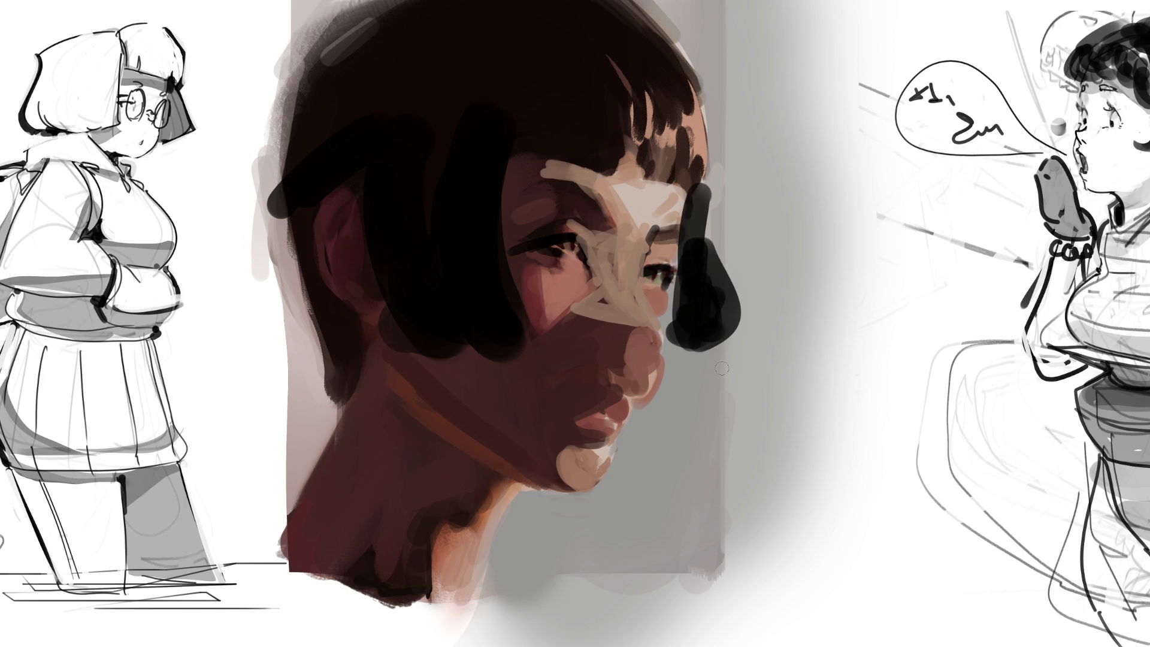
Darken the far eyelid and repaint the nose tip, cheek, lips and chin in pink skin tones
{"action": "left_click_drag", "start_coordinate": [669, 251], "coordinate": [692, 274]}
{"action": "mouse_move", "coordinate": [618, 285]}
{"action": "left_mouse_down"}
{"action": "mouse_move", "coordinate": [674, 321]}
{"action": "mouse_move", "coordinate": [617, 390]}
{"action": "left_mouse_up"}
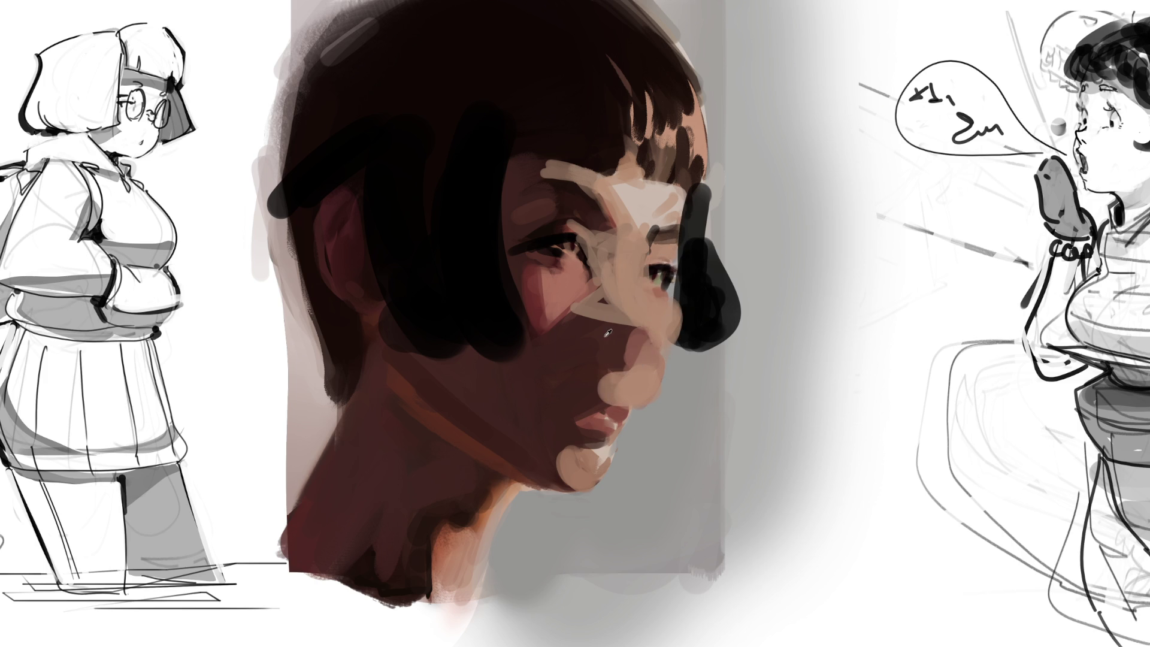
{"action": "mouse_move", "coordinate": [631, 347]}
{"action": "left_mouse_down"}
{"action": "mouse_move", "coordinate": [543, 301]}
{"action": "mouse_move", "coordinate": [575, 336]}
{"action": "mouse_move", "coordinate": [553, 308]}
{"action": "left_mouse_up"}
{"action": "left_click_drag", "start_coordinate": [593, 395], "coordinate": [553, 464]}
{"action": "mouse_move", "coordinate": [593, 367]}
{"action": "left_mouse_down"}
{"action": "mouse_move", "coordinate": [599, 385]}
{"action": "mouse_move", "coordinate": [584, 396]}
{"action": "left_mouse_up"}
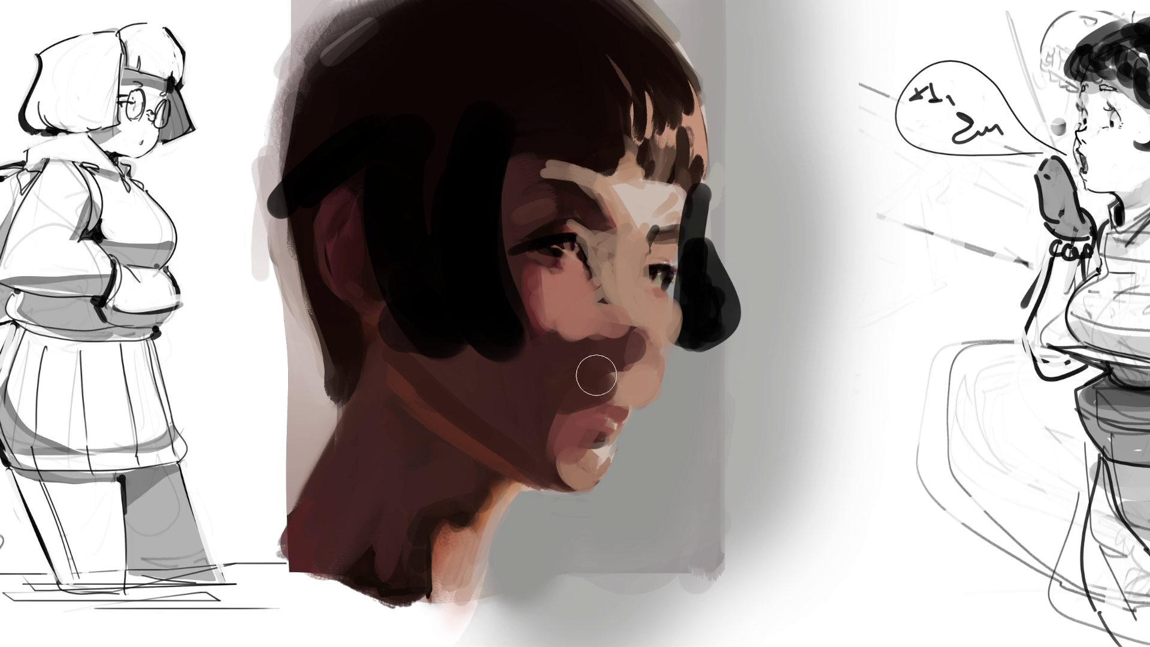
{"action": "mouse_move", "coordinate": [558, 473]}
{"action": "left_mouse_down"}
{"action": "mouse_move", "coordinate": [572, 484]}
{"action": "mouse_move", "coordinate": [551, 496]}
{"action": "left_mouse_up"}
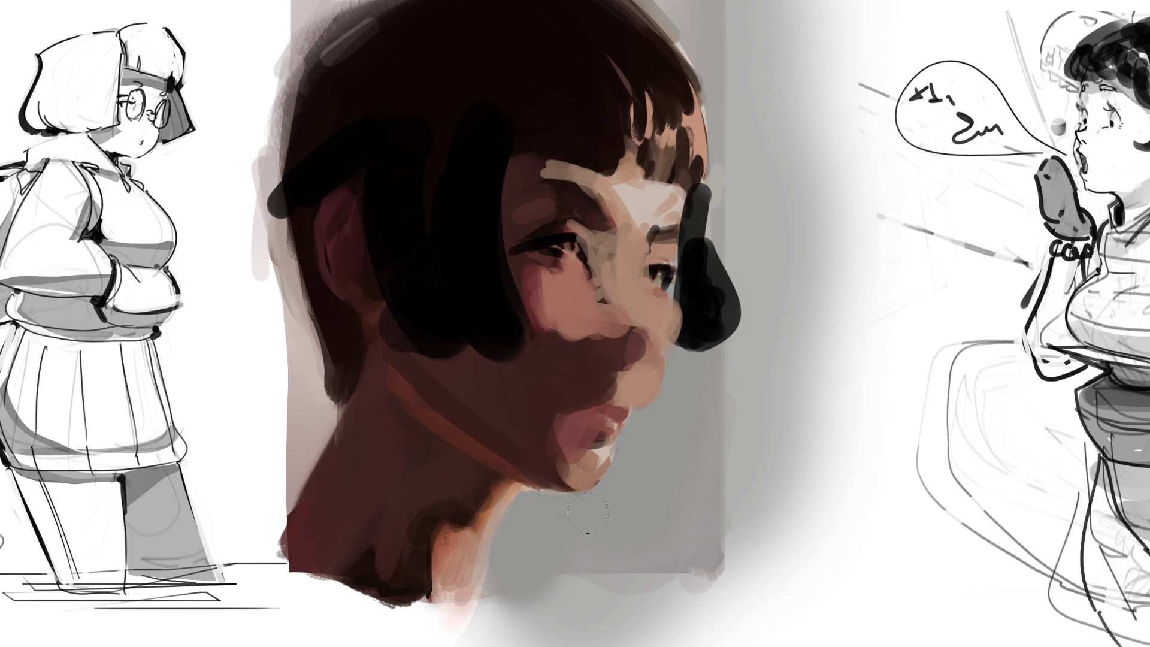
{"action": "mouse_move", "coordinate": [612, 309]}
{"action": "left_mouse_down"}
{"action": "mouse_move", "coordinate": [598, 383]}
{"action": "mouse_move", "coordinate": [565, 431]}
{"action": "mouse_move", "coordinate": [576, 491]}
{"action": "mouse_move", "coordinate": [632, 420]}
{"action": "mouse_move", "coordinate": [617, 452]}
{"action": "mouse_move", "coordinate": [565, 479]}
{"action": "mouse_move", "coordinate": [587, 536]}
{"action": "left_mouse_up"}
{"action": "mouse_move", "coordinate": [617, 437]}
{"action": "left_mouse_down"}
{"action": "mouse_move", "coordinate": [566, 449]}
{"action": "mouse_move", "coordinate": [599, 440]}
{"action": "mouse_move", "coordinate": [574, 479]}
{"action": "mouse_move", "coordinate": [542, 399]}
{"action": "left_mouse_up"}
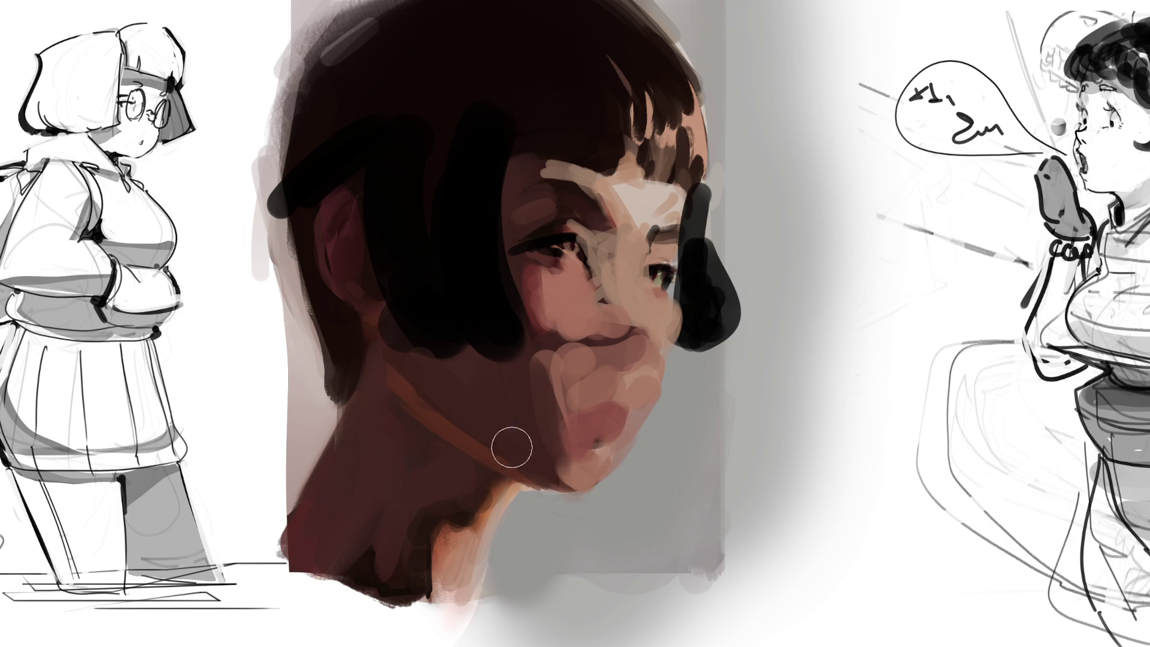
{"action": "left_click", "coordinate": [378, 431], "text": "alt"}
Paint dark hair down and outward around the back of the head
{"action": "left_click_drag", "start_coordinate": [314, 70], "coordinate": [309, 311]}
{"action": "left_click_drag", "start_coordinate": [291, 101], "coordinate": [335, 342]}
{"action": "left_click_drag", "start_coordinate": [243, 191], "coordinate": [239, 353]}
{"action": "left_click_drag", "start_coordinate": [233, 281], "coordinate": [317, 359]}
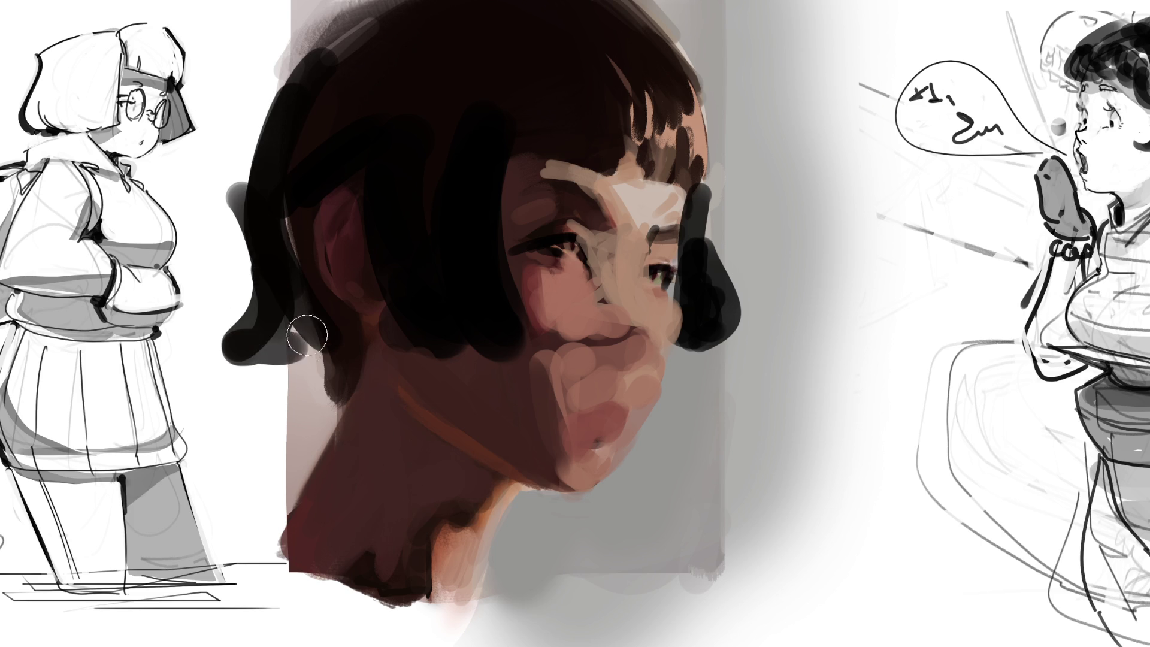
{"action": "left_click_drag", "start_coordinate": [275, 323], "coordinate": [299, 377]}
{"action": "mouse_move", "coordinate": [264, 53]}
{"action": "left_mouse_down"}
{"action": "mouse_move", "coordinate": [249, 256]}
{"action": "mouse_move", "coordinate": [364, 18]}
{"action": "mouse_move", "coordinate": [455, 18]}
{"action": "left_mouse_up"}
Fill the hair toward the bangs, darken their lower edge, shade the cheek and paint a pink-red lip
{"action": "mouse_move", "coordinate": [580, 57]}
{"action": "left_mouse_down"}
{"action": "mouse_move", "coordinate": [696, 100]}
{"action": "mouse_move", "coordinate": [688, 120]}
{"action": "mouse_move", "coordinate": [650, 51]}
{"action": "mouse_move", "coordinate": [591, 118]}
{"action": "mouse_move", "coordinate": [700, 147]}
{"action": "mouse_move", "coordinate": [697, 177]}
{"action": "left_mouse_up"}
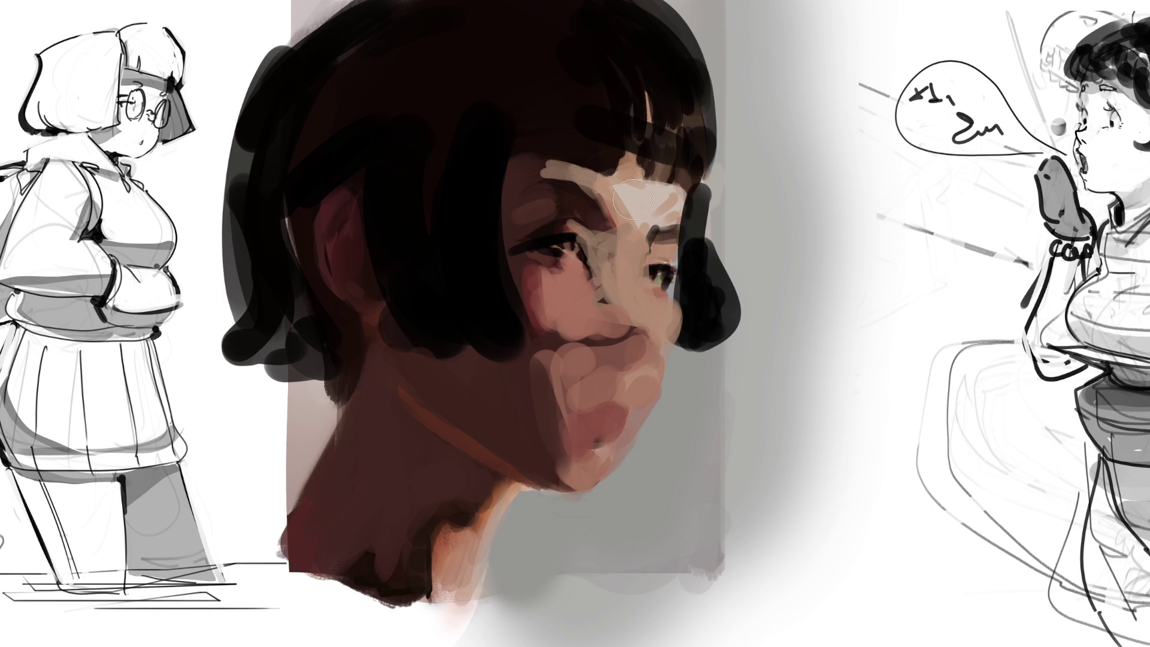
{"action": "left_click_drag", "start_coordinate": [583, 136], "coordinate": [680, 159]}
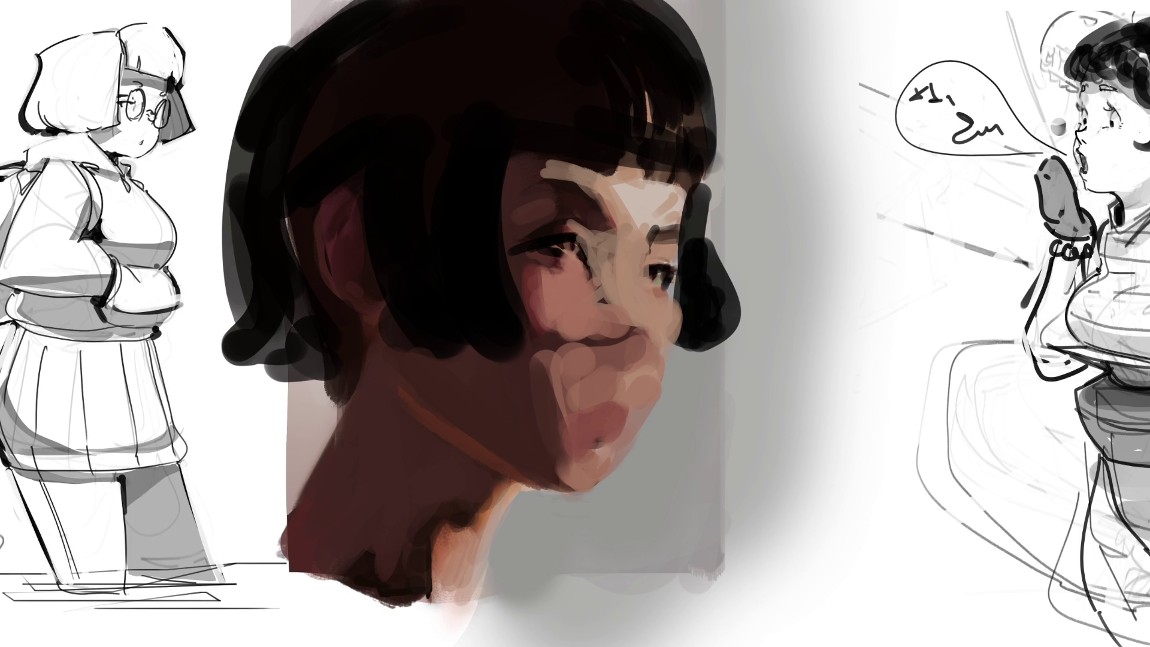
{"action": "mouse_move", "coordinate": [527, 192]}
{"action": "left_mouse_down"}
{"action": "mouse_move", "coordinate": [564, 437]}
{"action": "mouse_move", "coordinate": [562, 379]}
{"action": "mouse_move", "coordinate": [485, 413]}
{"action": "mouse_move", "coordinate": [390, 424]}
{"action": "mouse_move", "coordinate": [457, 469]}
{"action": "mouse_move", "coordinate": [430, 457]}
{"action": "left_mouse_up"}
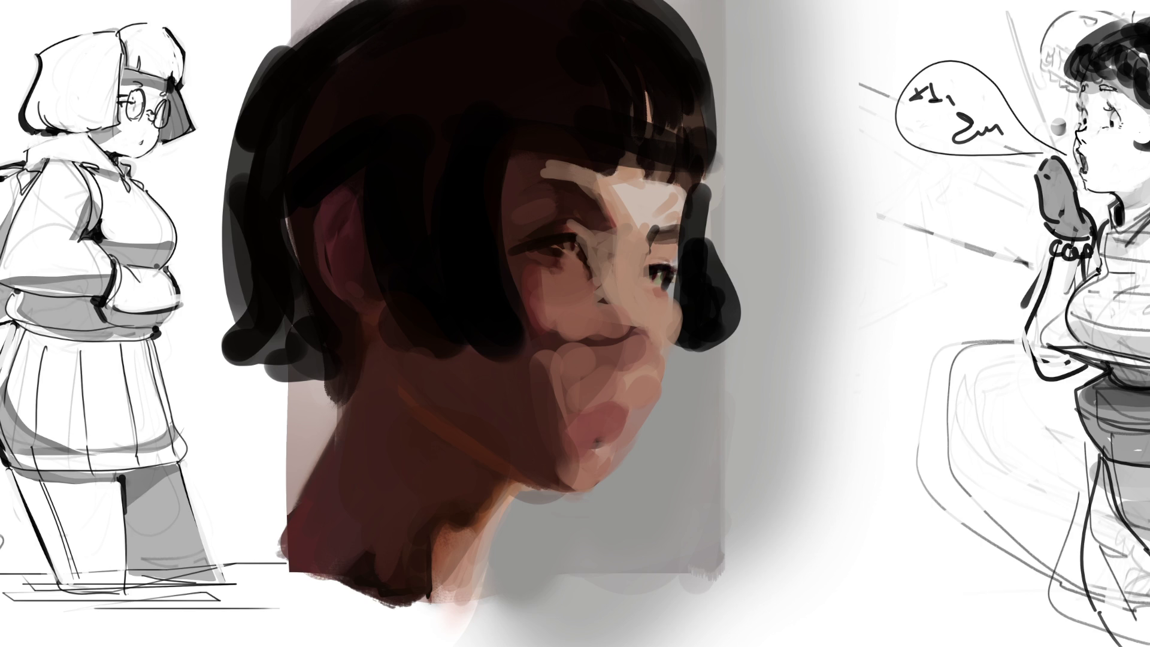
{"action": "left_click_drag", "start_coordinate": [586, 420], "coordinate": [623, 406]}
Reshape the lips with skin, pink accents and a dark red dab on the lower lip
{"action": "mouse_move", "coordinate": [605, 447]}
{"action": "left_mouse_down"}
{"action": "mouse_move", "coordinate": [622, 449]}
{"action": "mouse_move", "coordinate": [590, 424]}
{"action": "left_mouse_up"}
{"action": "left_click", "coordinate": [581, 430]}
{"action": "left_click", "coordinate": [619, 440]}
{"action": "left_click", "coordinate": [621, 405]}
{"action": "mouse_move", "coordinate": [576, 424]}
{"action": "left_mouse_down"}
{"action": "mouse_move", "coordinate": [606, 450]}
{"action": "mouse_move", "coordinate": [623, 428]}
{"action": "mouse_move", "coordinate": [589, 445]}
{"action": "mouse_move", "coordinate": [639, 420]}
{"action": "mouse_move", "coordinate": [599, 395]}
{"action": "mouse_move", "coordinate": [595, 377]}
{"action": "mouse_move", "coordinate": [593, 389]}
{"action": "mouse_move", "coordinate": [590, 347]}
{"action": "mouse_move", "coordinate": [593, 377]}
{"action": "mouse_move", "coordinate": [598, 345]}
{"action": "mouse_move", "coordinate": [626, 332]}
{"action": "mouse_move", "coordinate": [590, 233]}
{"action": "mouse_move", "coordinate": [611, 268]}
{"action": "left_mouse_up"}
Shade the nose bridge, lighten the upper lip and chin, and define the reddish cheek and jaw edge
{"action": "left_click_drag", "start_coordinate": [624, 308], "coordinate": [626, 245]}
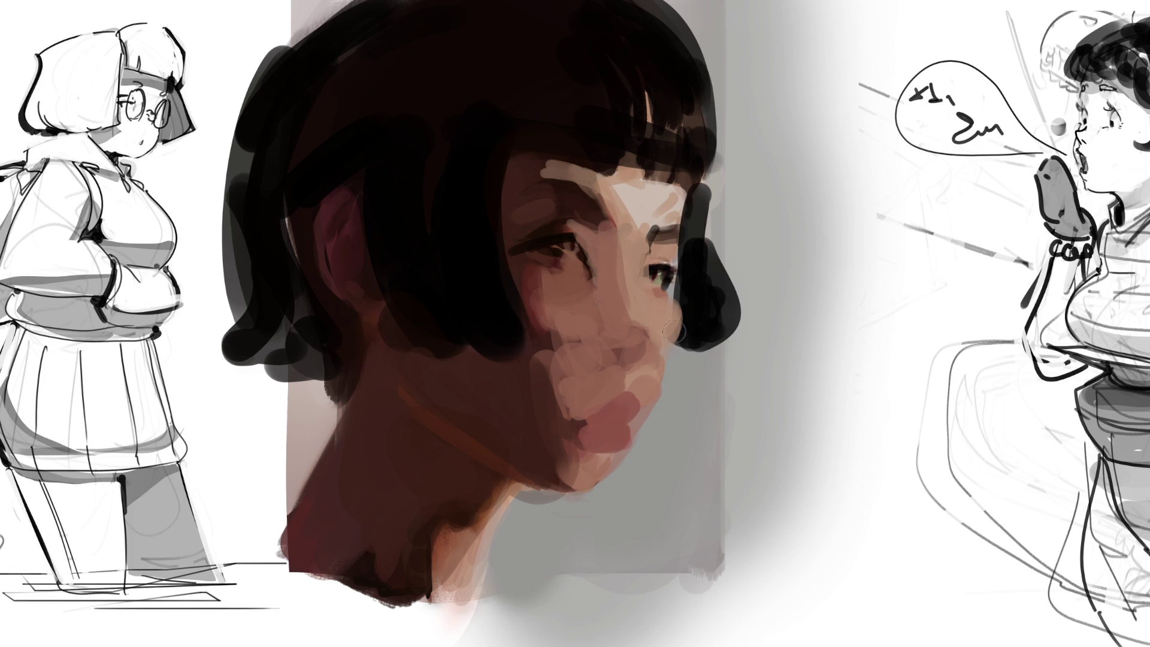
{"action": "mouse_move", "coordinate": [649, 353]}
{"action": "left_mouse_down"}
{"action": "mouse_move", "coordinate": [614, 398]}
{"action": "mouse_move", "coordinate": [620, 413]}
{"action": "left_mouse_up"}
{"action": "mouse_move", "coordinate": [578, 480]}
{"action": "left_mouse_down"}
{"action": "mouse_move", "coordinate": [605, 482]}
{"action": "mouse_move", "coordinate": [596, 488]}
{"action": "mouse_move", "coordinate": [584, 455]}
{"action": "mouse_move", "coordinate": [620, 480]}
{"action": "left_mouse_up"}
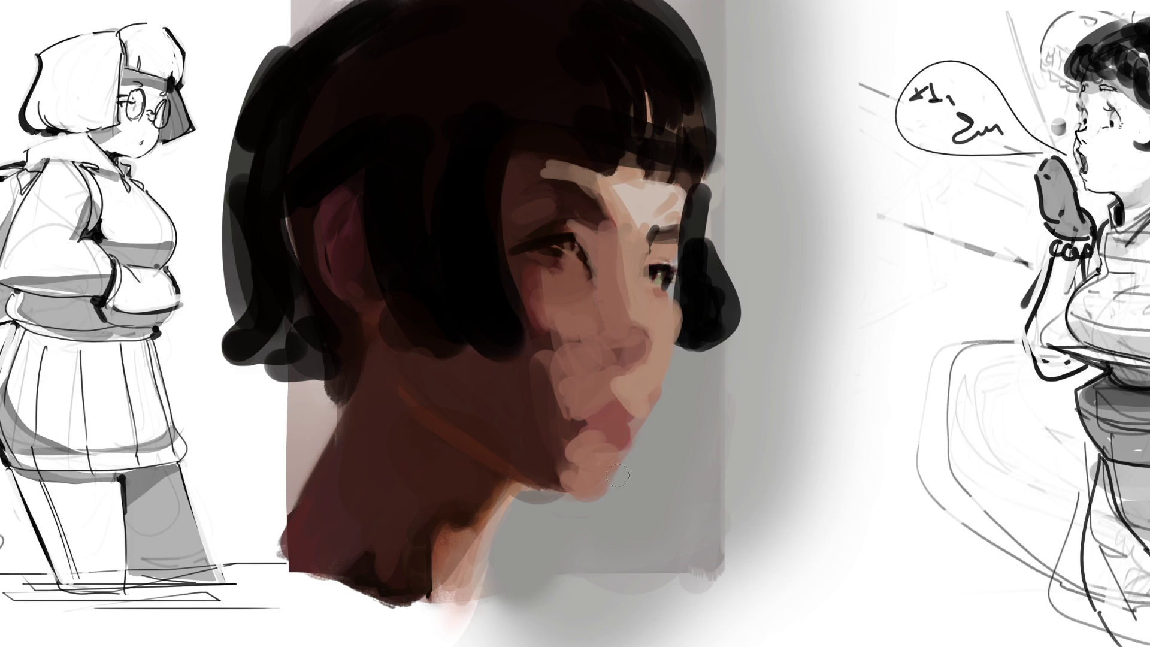
{"action": "mouse_move", "coordinate": [566, 442]}
{"action": "left_mouse_down"}
{"action": "mouse_move", "coordinate": [617, 452]}
{"action": "mouse_move", "coordinate": [590, 422]}
{"action": "mouse_move", "coordinate": [605, 434]}
{"action": "mouse_move", "coordinate": [622, 407]}
{"action": "left_mouse_up"}
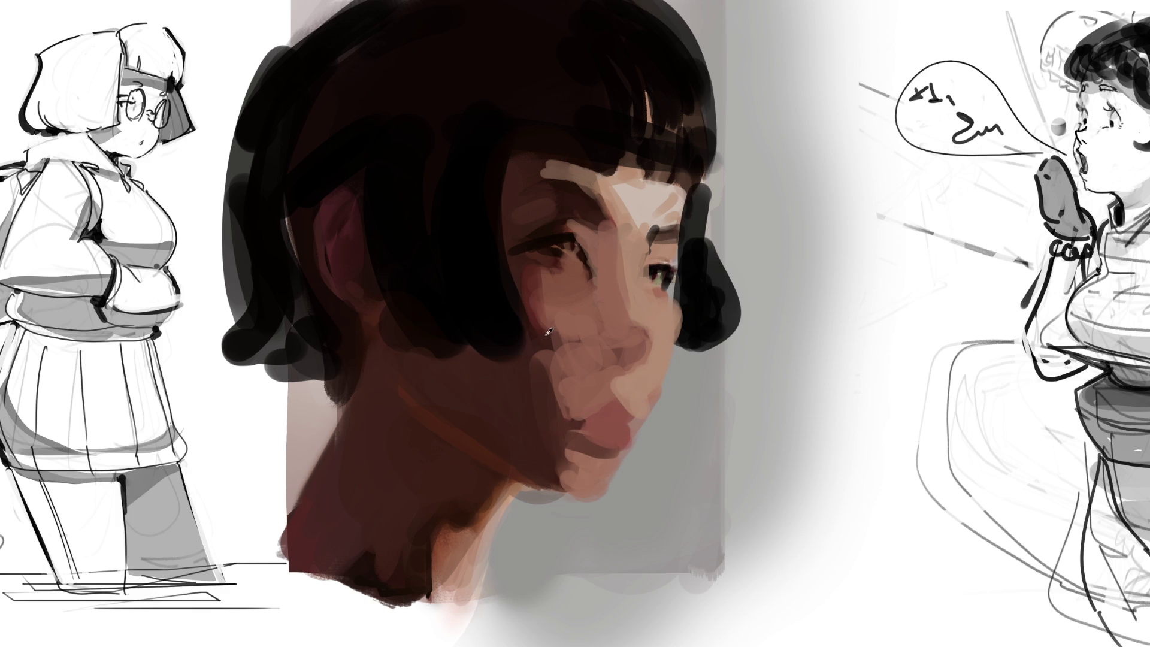
{"action": "left_click_drag", "start_coordinate": [544, 320], "coordinate": [592, 395]}
{"action": "left_click_drag", "start_coordinate": [534, 283], "coordinate": [593, 413]}
{"action": "left_click_drag", "start_coordinate": [683, 310], "coordinate": [642, 419]}
{"action": "left_click_drag", "start_coordinate": [671, 313], "coordinate": [644, 396]}
{"action": "mouse_move", "coordinate": [674, 341]}
{"action": "left_mouse_down"}
{"action": "mouse_move", "coordinate": [644, 387]}
{"action": "mouse_move", "coordinate": [617, 390]}
{"action": "mouse_move", "coordinate": [632, 398]}
{"action": "mouse_move", "coordinate": [617, 423]}
{"action": "left_mouse_up"}
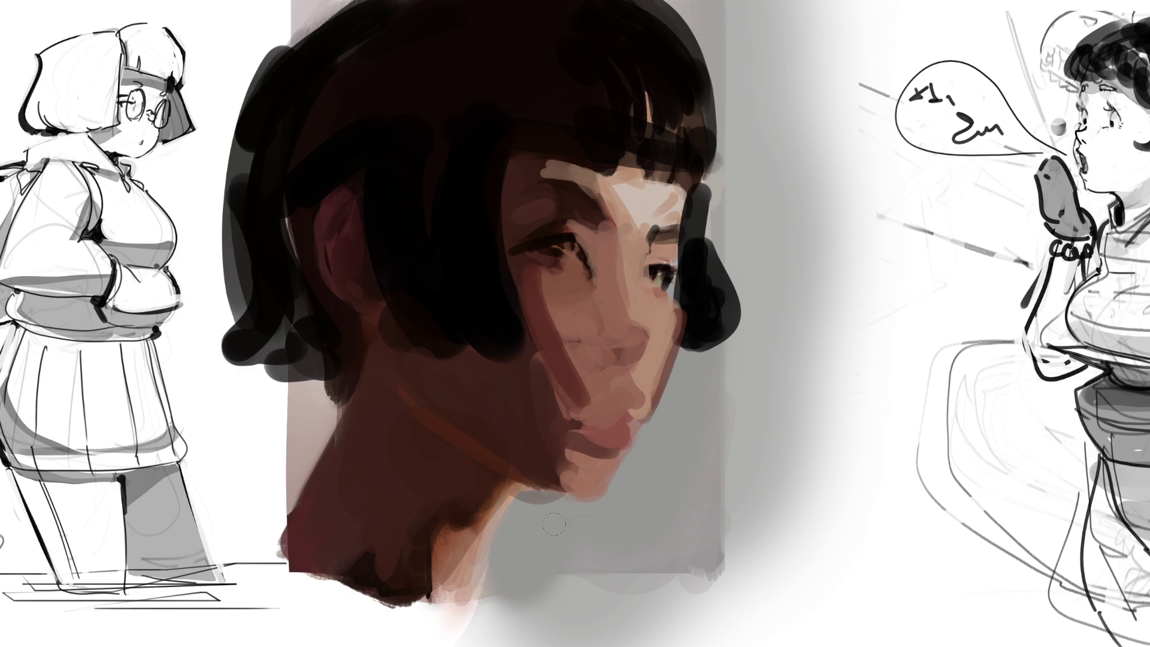
Blend the neck line, paint light skin down the neck with a smaller brush and trim its edge grey
{"action": "mouse_move", "coordinate": [491, 397]}
{"action": "left_mouse_down"}
{"action": "mouse_move", "coordinate": [390, 368]}
{"action": "mouse_move", "coordinate": [584, 482]}
{"action": "mouse_move", "coordinate": [359, 419]}
{"action": "left_mouse_up"}
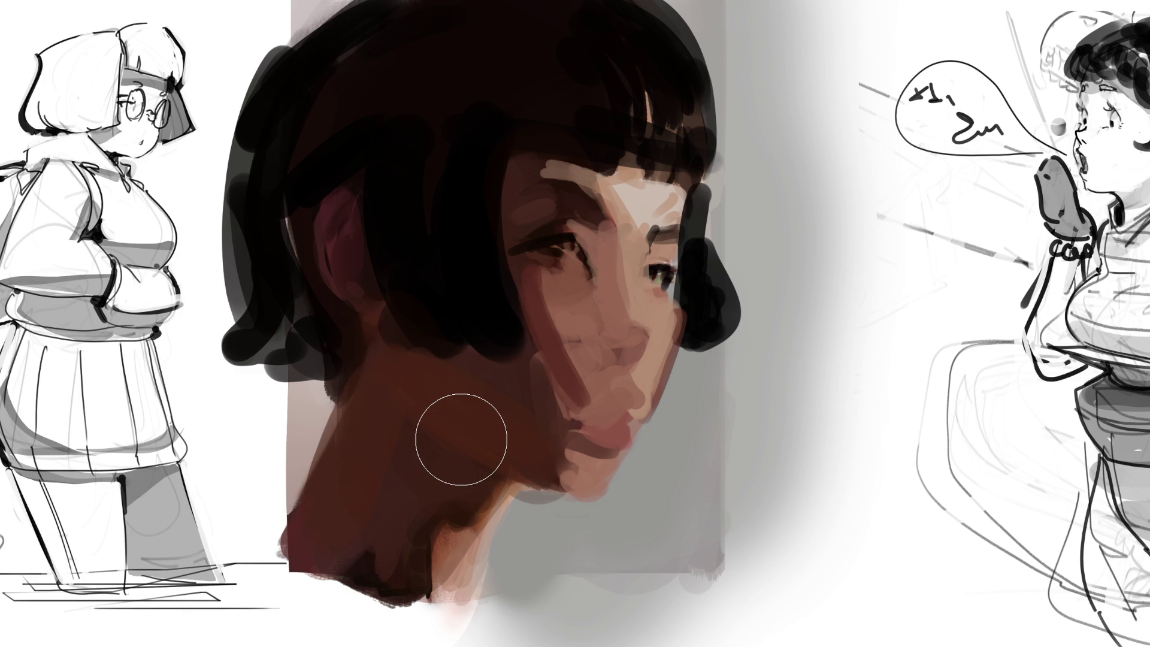
{"action": "key", "text": "bracketleft"}
{"action": "left_click_drag", "start_coordinate": [513, 500], "coordinate": [458, 590]}
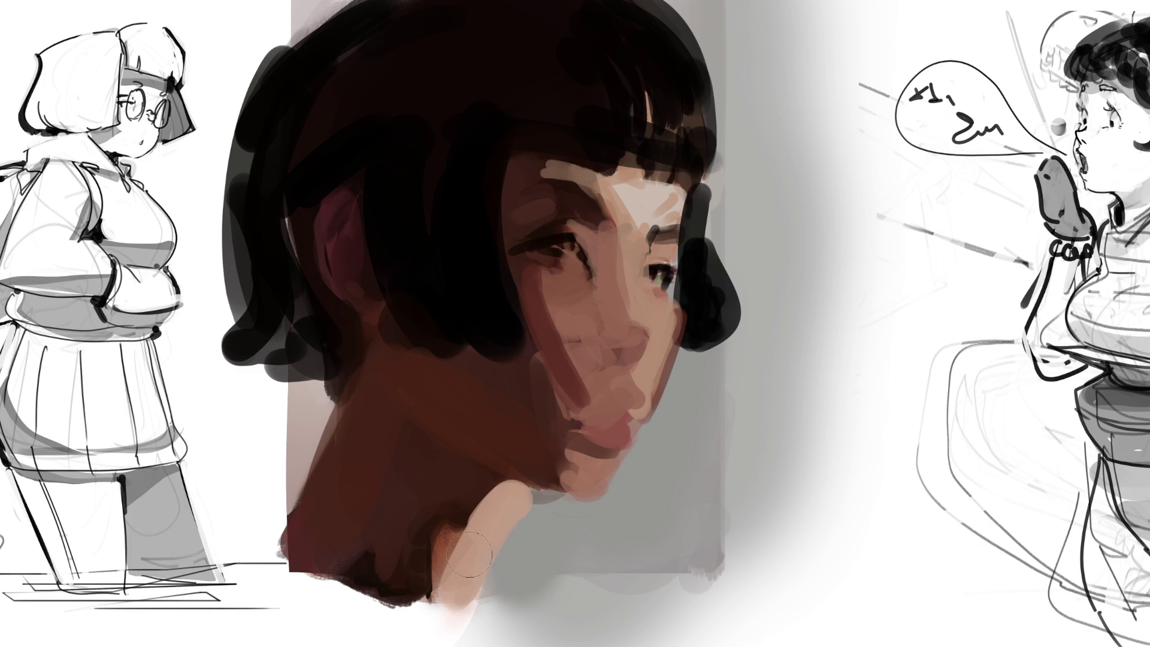
{"action": "left_click_drag", "start_coordinate": [473, 509], "coordinate": [431, 596]}
{"action": "left_click_drag", "start_coordinate": [446, 536], "coordinate": [404, 611]}
{"action": "left_click", "coordinate": [544, 521], "text": "ctrl"}
{"action": "left_click_drag", "start_coordinate": [526, 496], "coordinate": [506, 536]}
{"action": "left_click_drag", "start_coordinate": [539, 582], "coordinate": [509, 608]}
Refine the chin with dark brown and light skin dabs, cover the brow mark, and highlight nose and cheeks
{"action": "mouse_move", "coordinate": [593, 484]}
{"action": "left_mouse_down"}
{"action": "mouse_move", "coordinate": [605, 479]}
{"action": "mouse_move", "coordinate": [574, 489]}
{"action": "left_mouse_up"}
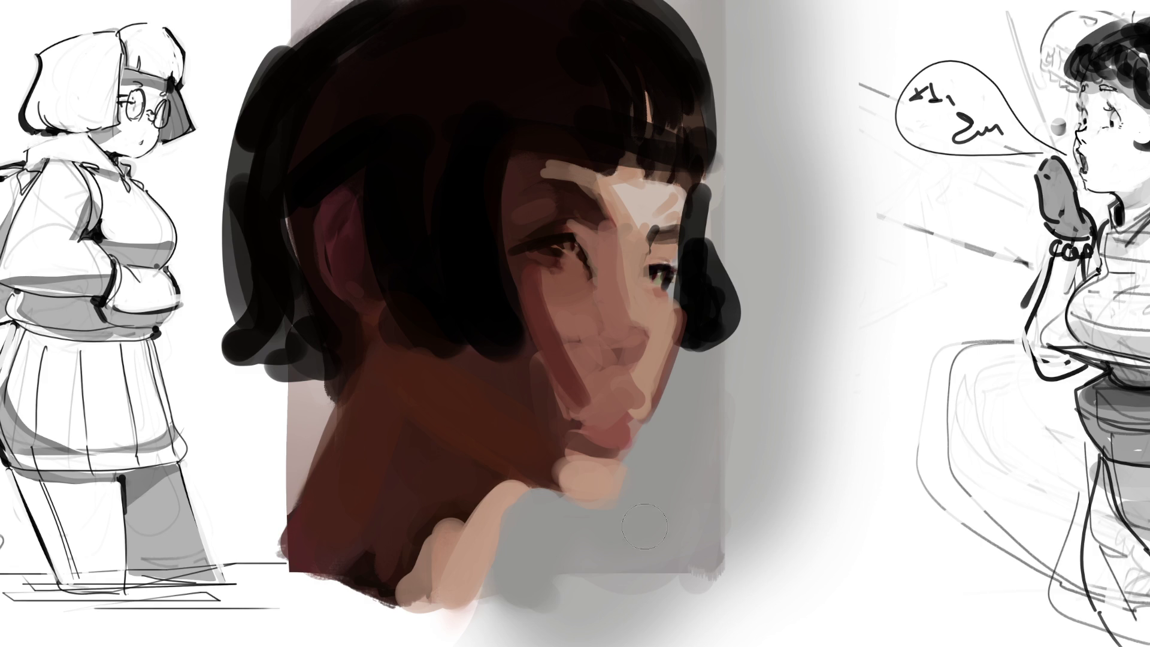
{"action": "left_click", "coordinate": [527, 432], "text": "ctrl"}
{"action": "mouse_move", "coordinate": [527, 433]}
{"action": "left_mouse_down"}
{"action": "mouse_move", "coordinate": [546, 441]}
{"action": "mouse_move", "coordinate": [560, 485]}
{"action": "mouse_move", "coordinate": [596, 455]}
{"action": "left_mouse_up"}
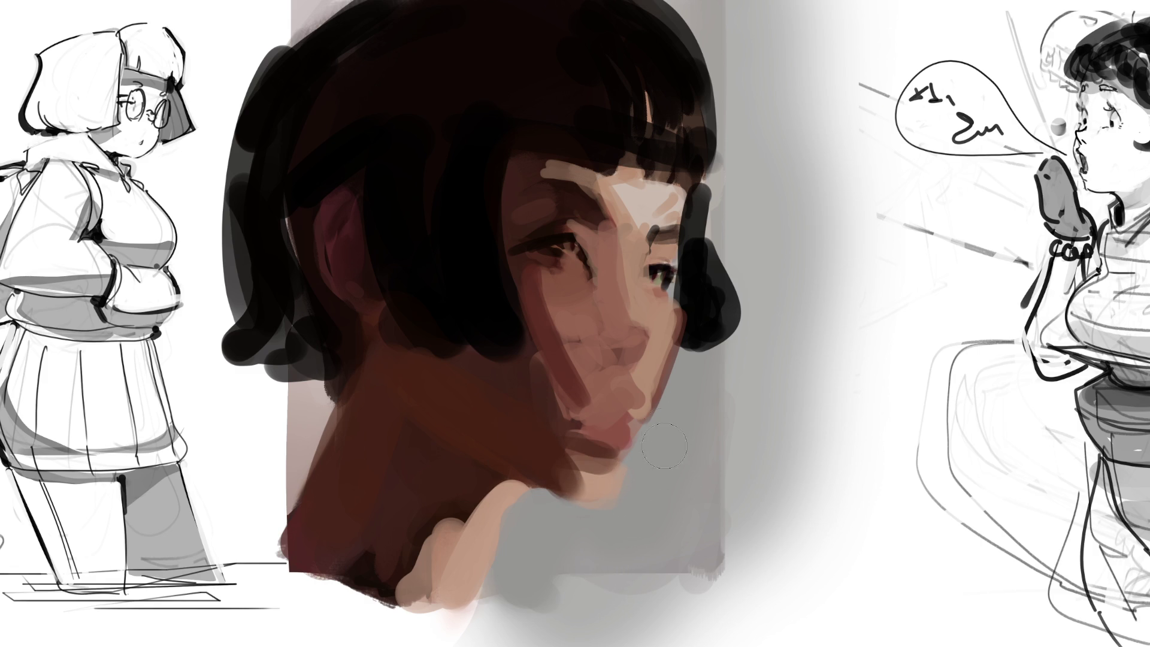
{"action": "left_click", "coordinate": [649, 378], "text": "ctrl"}
{"action": "left_click_drag", "start_coordinate": [627, 375], "coordinate": [636, 403]}
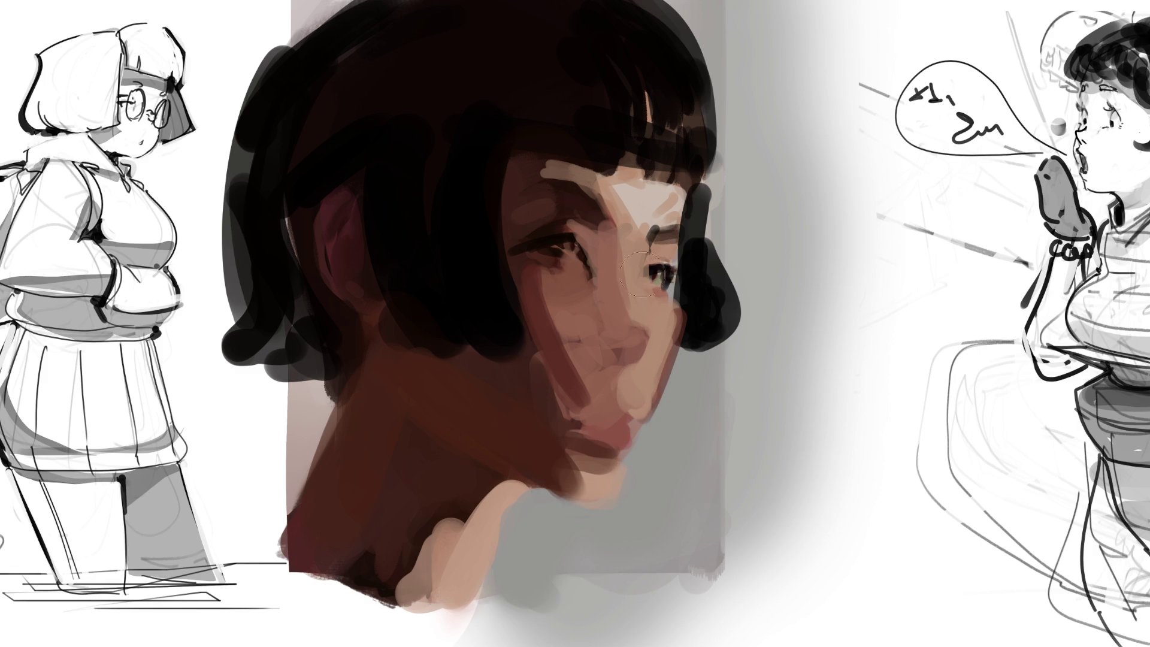
{"action": "left_click_drag", "start_coordinate": [654, 227], "coordinate": [670, 199]}
{"action": "mouse_move", "coordinate": [625, 264]}
{"action": "left_mouse_down"}
{"action": "mouse_move", "coordinate": [636, 318]}
{"action": "mouse_move", "coordinate": [671, 328]}
{"action": "left_mouse_up"}
{"action": "left_click_drag", "start_coordinate": [559, 285], "coordinate": [563, 302]}
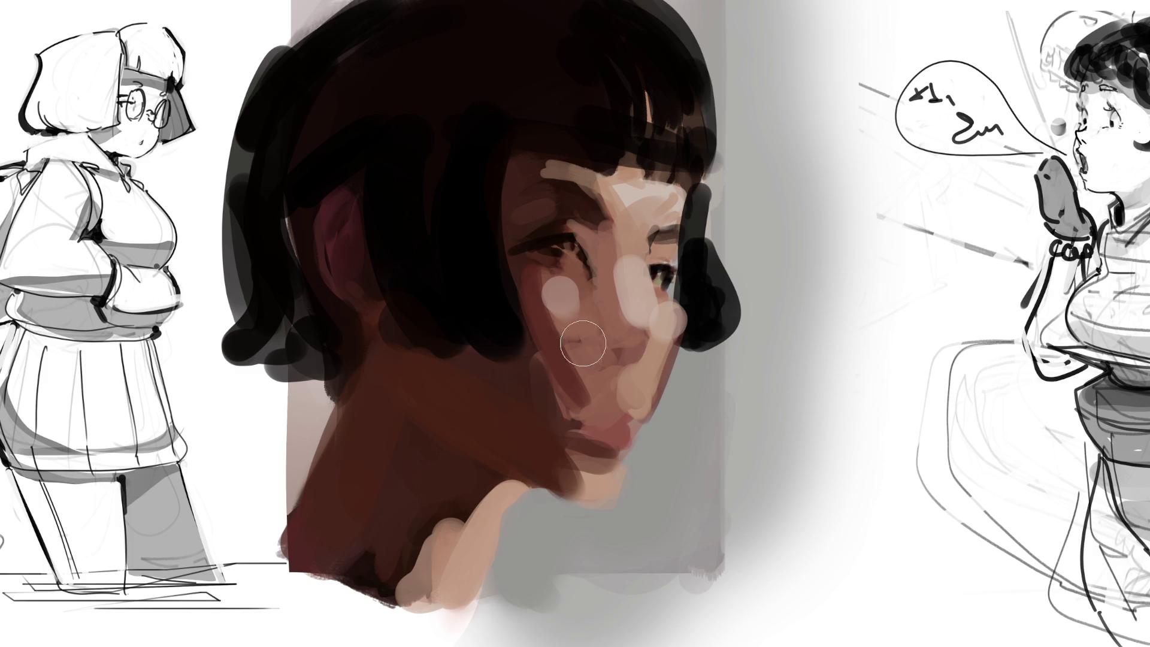
{"action": "left_click", "coordinate": [639, 385]}
{"action": "left_click_drag", "start_coordinate": [642, 389], "coordinate": [639, 421]}
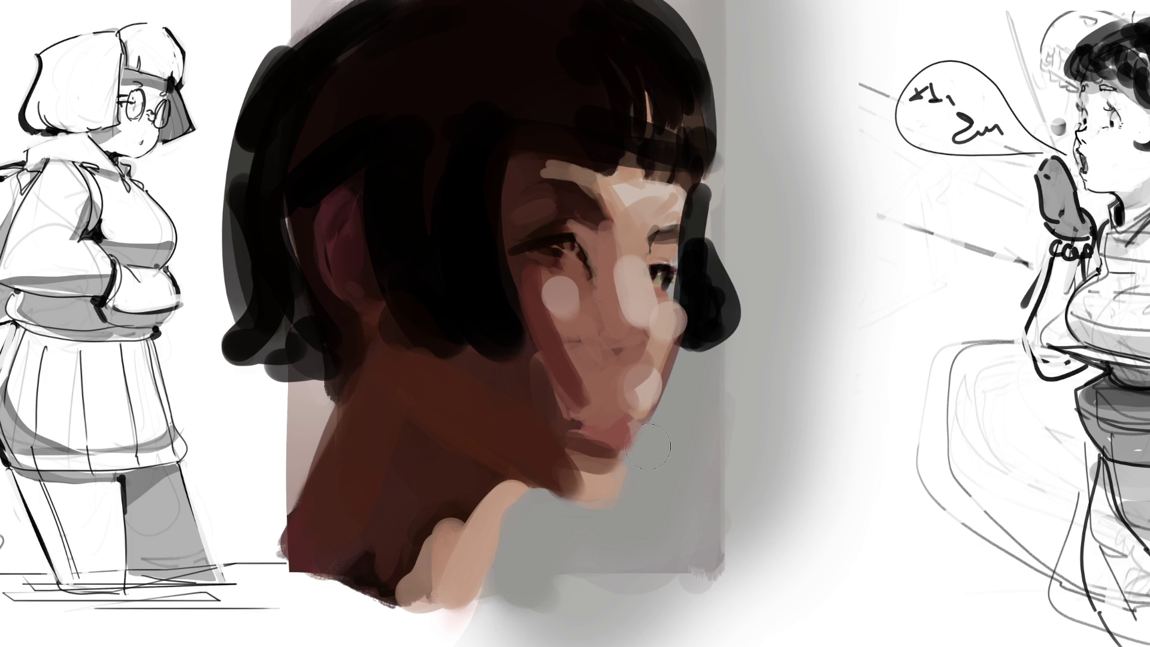
Shade the chin and jaw mauve, clean the neck edge grey, and add a pink flush to nose and cheek
{"action": "left_click_drag", "start_coordinate": [619, 419], "coordinate": [603, 403]}
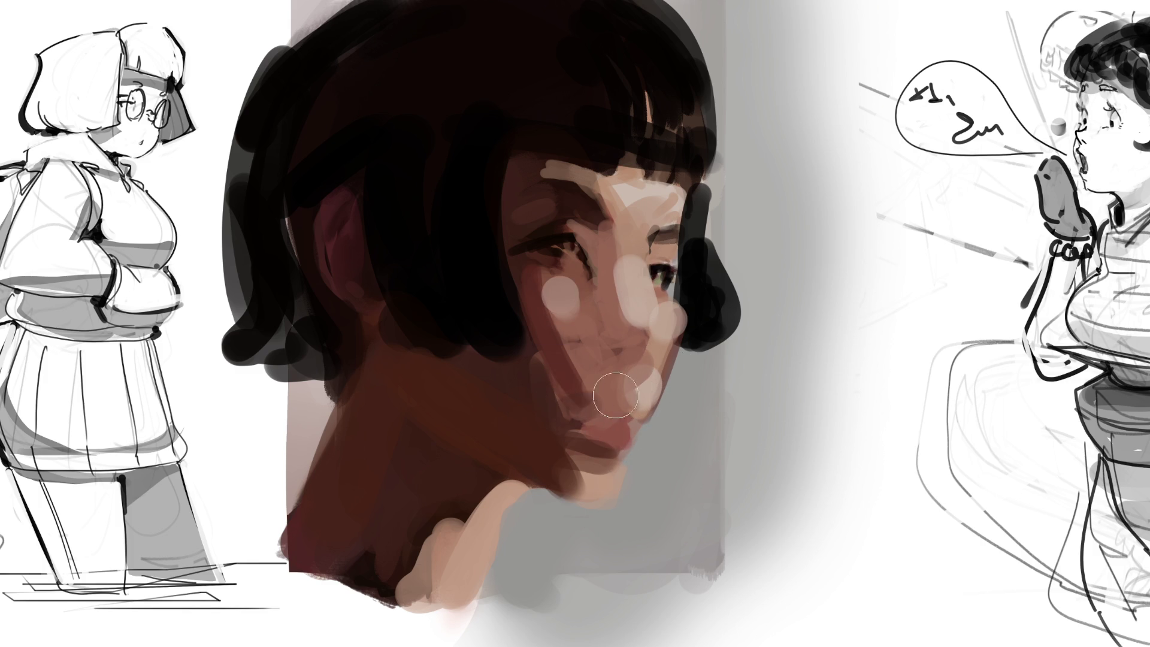
{"action": "left_click_drag", "start_coordinate": [563, 368], "coordinate": [622, 414]}
{"action": "mouse_move", "coordinate": [571, 418]}
{"action": "left_mouse_down"}
{"action": "mouse_move", "coordinate": [599, 426]}
{"action": "mouse_move", "coordinate": [576, 455]}
{"action": "mouse_move", "coordinate": [618, 468]}
{"action": "left_mouse_up"}
{"action": "mouse_move", "coordinate": [549, 457]}
{"action": "left_mouse_down"}
{"action": "mouse_move", "coordinate": [576, 482]}
{"action": "mouse_move", "coordinate": [509, 459]}
{"action": "mouse_move", "coordinate": [473, 427]}
{"action": "left_mouse_up"}
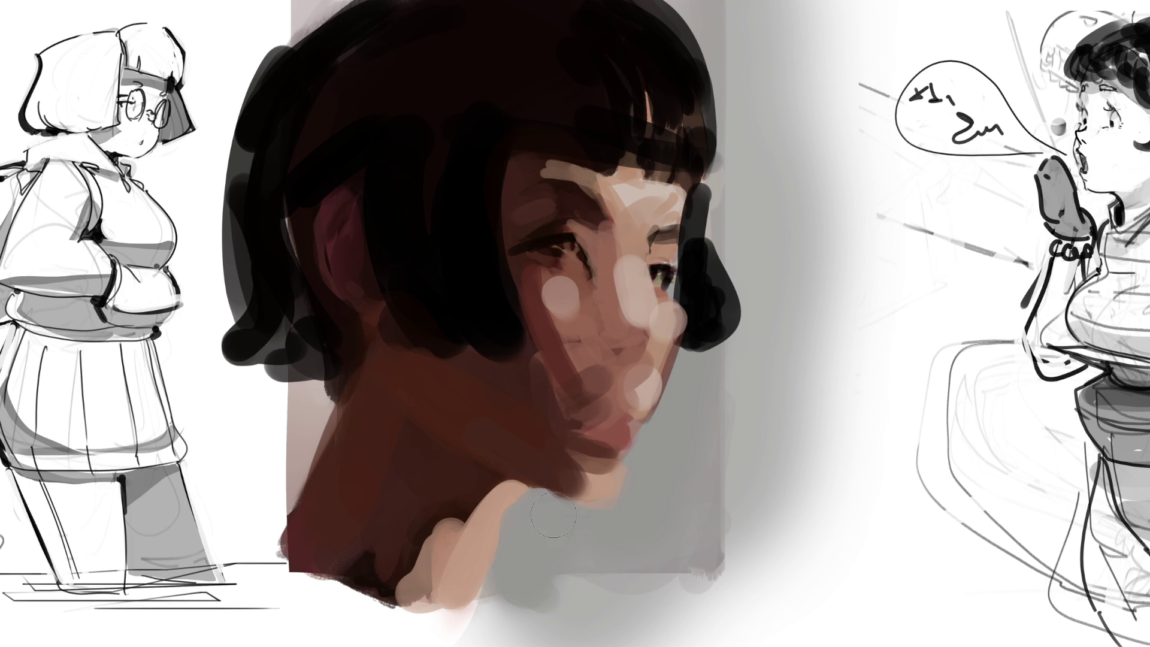
{"action": "left_click_drag", "start_coordinate": [534, 508], "coordinate": [514, 557]}
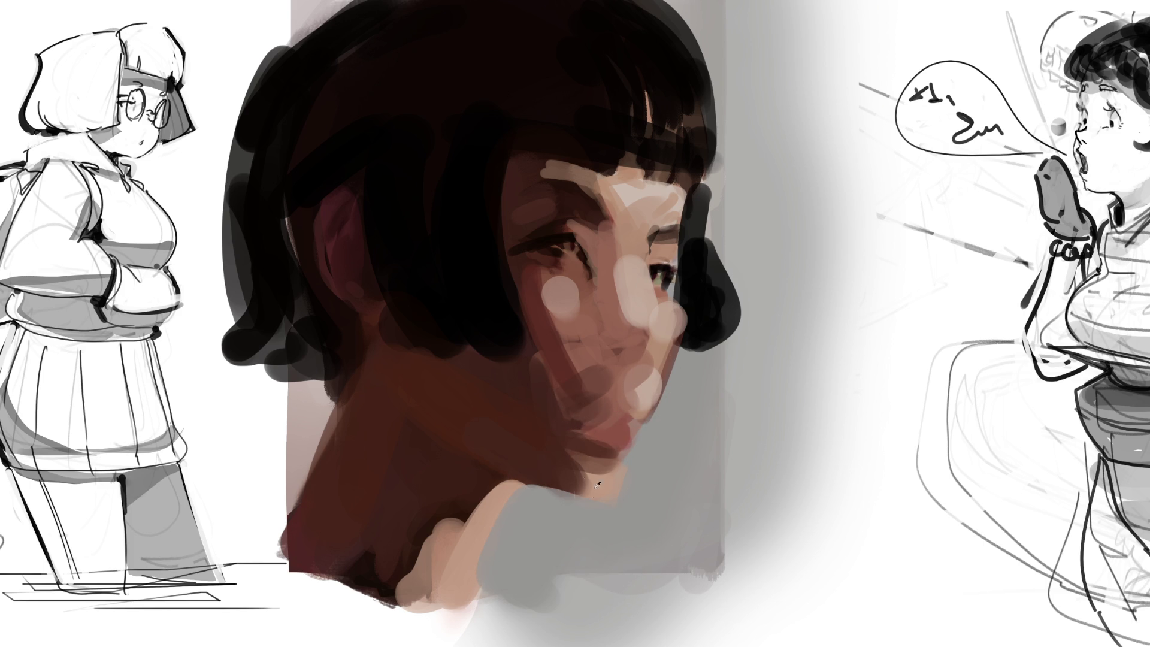
{"action": "left_click_drag", "start_coordinate": [553, 482], "coordinate": [636, 452]}
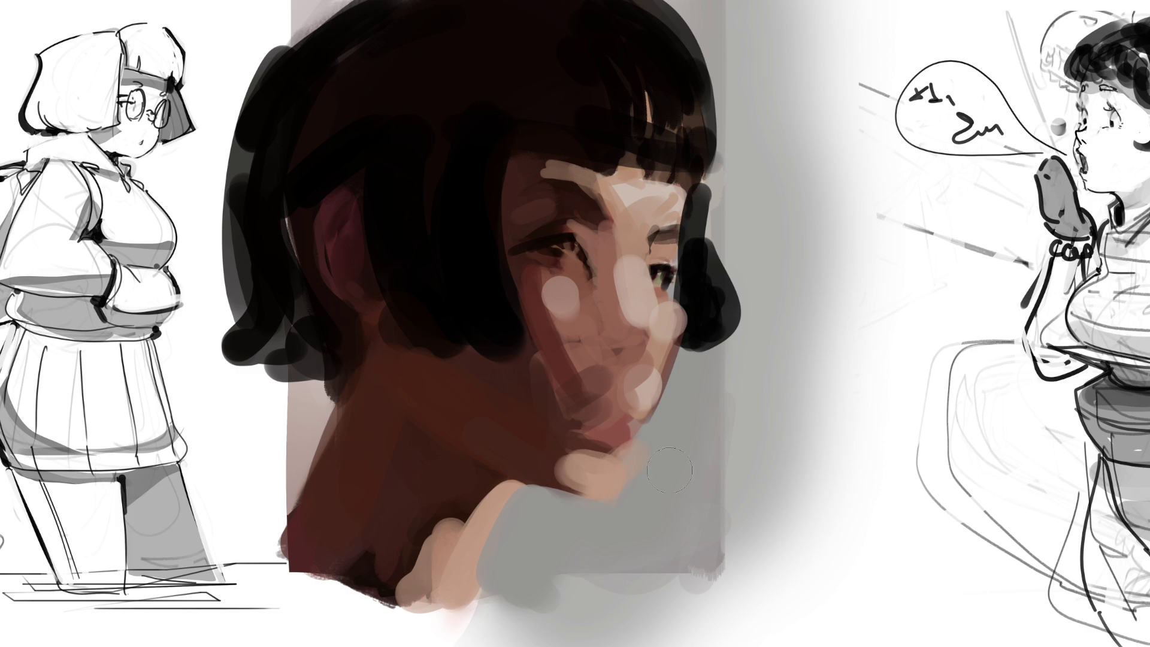
{"action": "left_click_drag", "start_coordinate": [527, 431], "coordinate": [575, 470]}
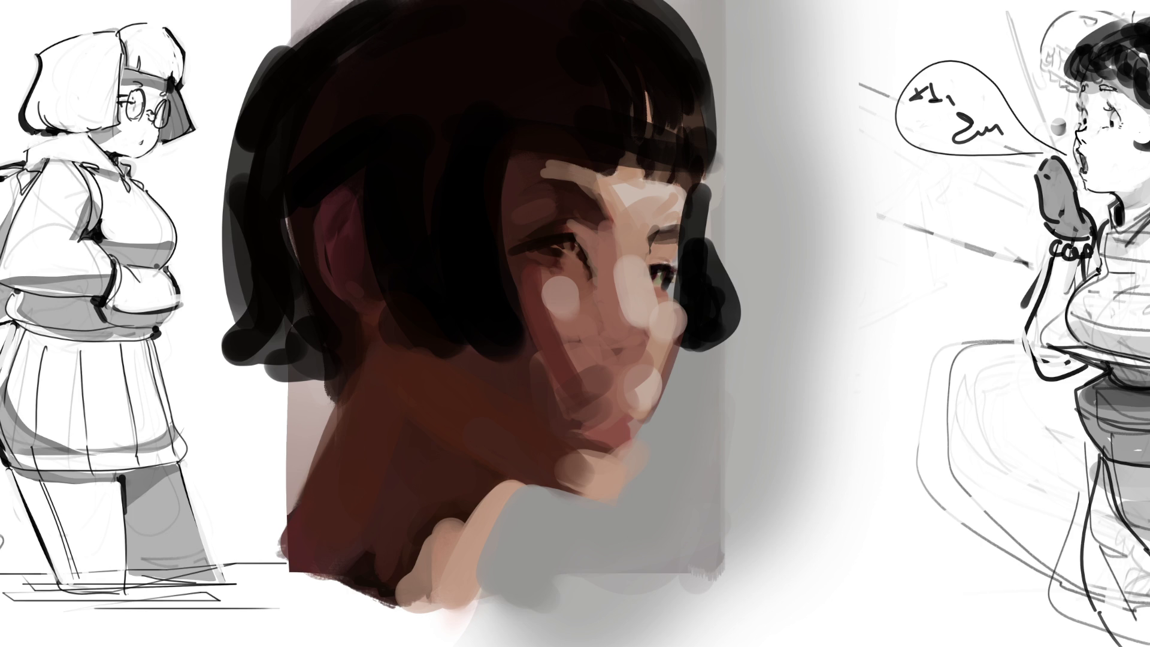
{"action": "mouse_move", "coordinate": [631, 255]}
{"action": "left_mouse_down"}
{"action": "mouse_move", "coordinate": [624, 338]}
{"action": "mouse_move", "coordinate": [671, 326]}
{"action": "left_mouse_up"}
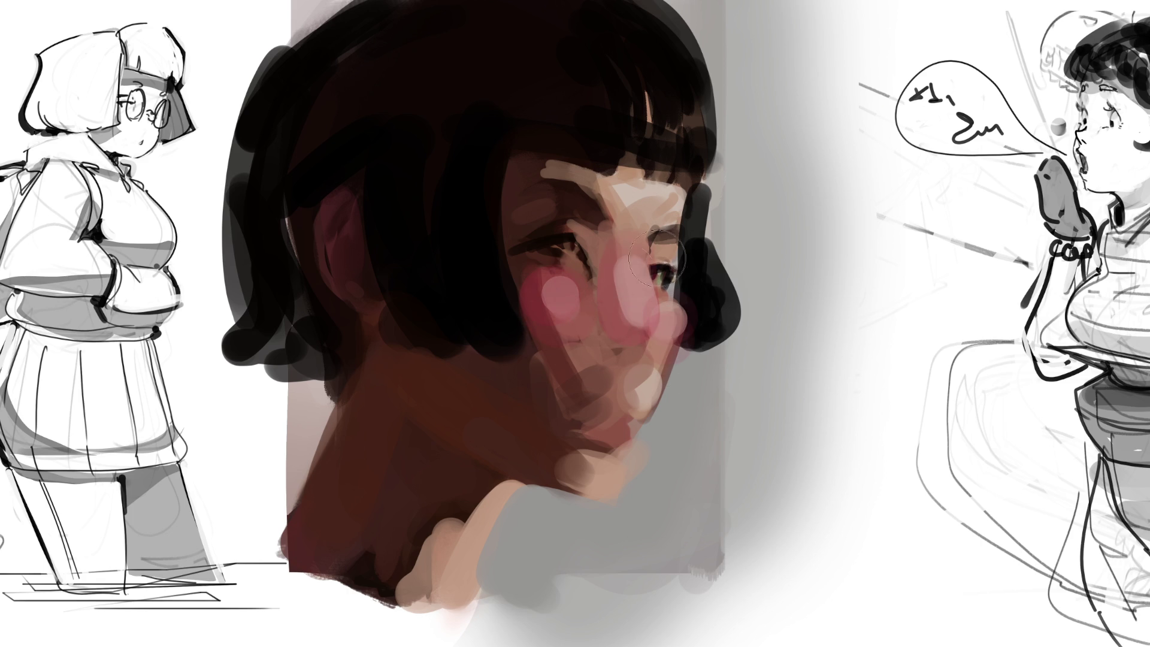
Redden the ear with a larger brush and paint a thick dark eyebrow over the near eye
{"action": "key", "text": "bracketright"}
{"action": "key", "text": "bracketright"}
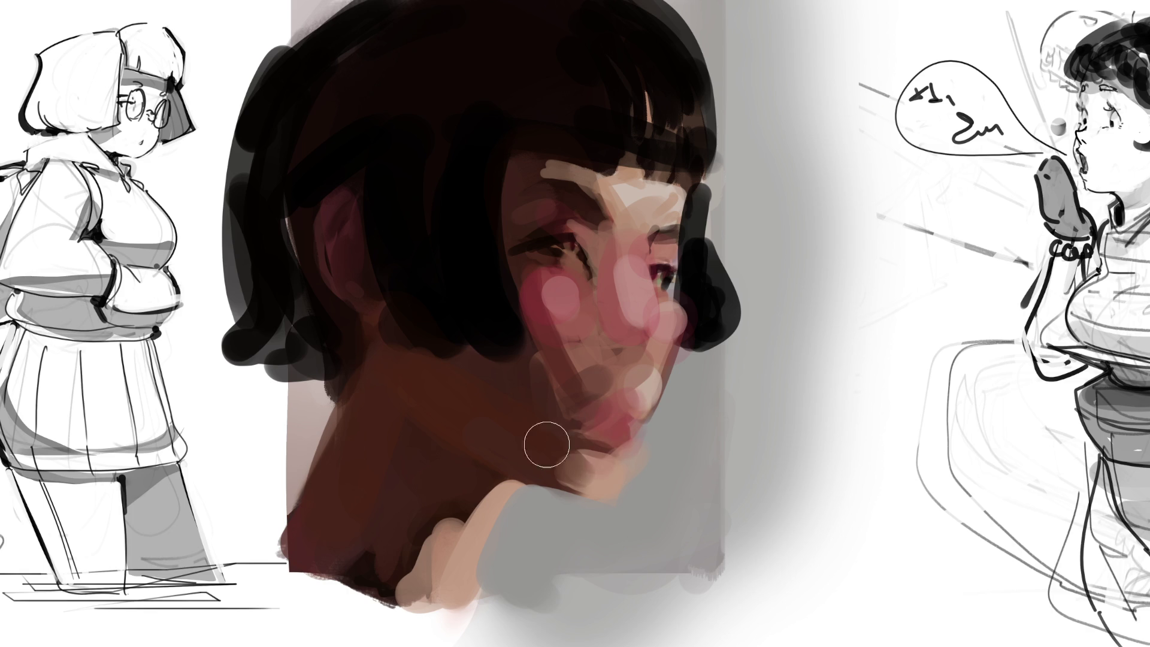
{"action": "left_click_drag", "start_coordinate": [330, 217], "coordinate": [334, 251]}
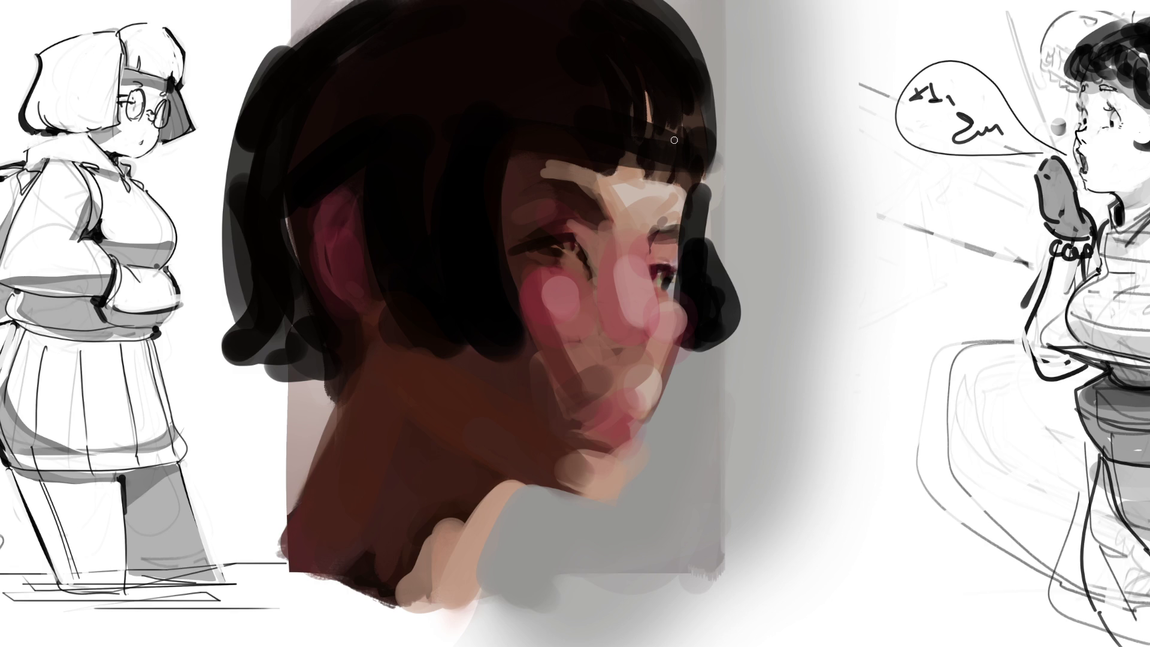
{"action": "left_click_drag", "start_coordinate": [660, 221], "coordinate": [674, 225]}
{"action": "left_click", "coordinate": [698, 246], "text": "alt"}
{"action": "left_click_drag", "start_coordinate": [655, 228], "coordinate": [680, 216]}
{"action": "key", "text": "ctrl+z"}
{"action": "key", "text": "ctrl+shift+z"}
{"action": "mouse_move", "coordinate": [564, 184]}
{"action": "left_mouse_down"}
{"action": "mouse_move", "coordinate": [529, 182]}
{"action": "mouse_move", "coordinate": [602, 221]}
{"action": "mouse_move", "coordinate": [560, 183]}
{"action": "mouse_move", "coordinate": [610, 220]}
{"action": "mouse_move", "coordinate": [592, 190]}
{"action": "mouse_move", "coordinate": [603, 196]}
{"action": "mouse_move", "coordinate": [609, 226]}
{"action": "mouse_move", "coordinate": [591, 215]}
{"action": "mouse_move", "coordinate": [615, 243]}
{"action": "left_mouse_up"}
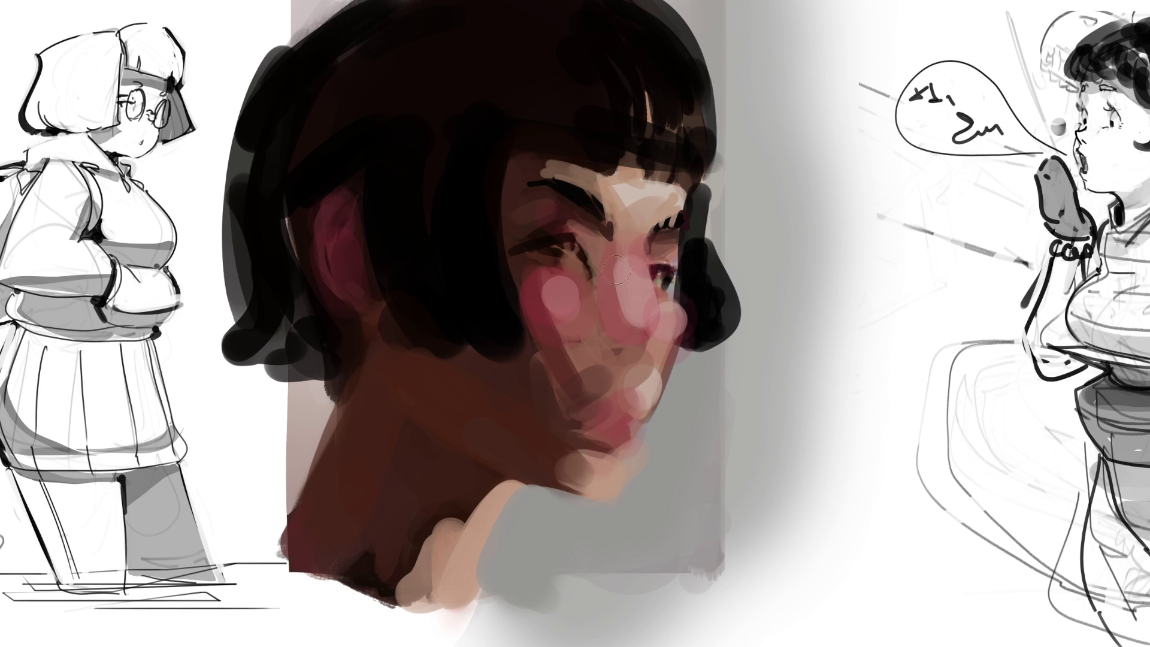
Shade the nose side and paint lash lines and shadows around both eyes
{"action": "mouse_move", "coordinate": [606, 240]}
{"action": "left_mouse_down"}
{"action": "mouse_move", "coordinate": [608, 333]}
{"action": "mouse_move", "coordinate": [634, 342]}
{"action": "mouse_move", "coordinate": [557, 273]}
{"action": "left_mouse_up"}
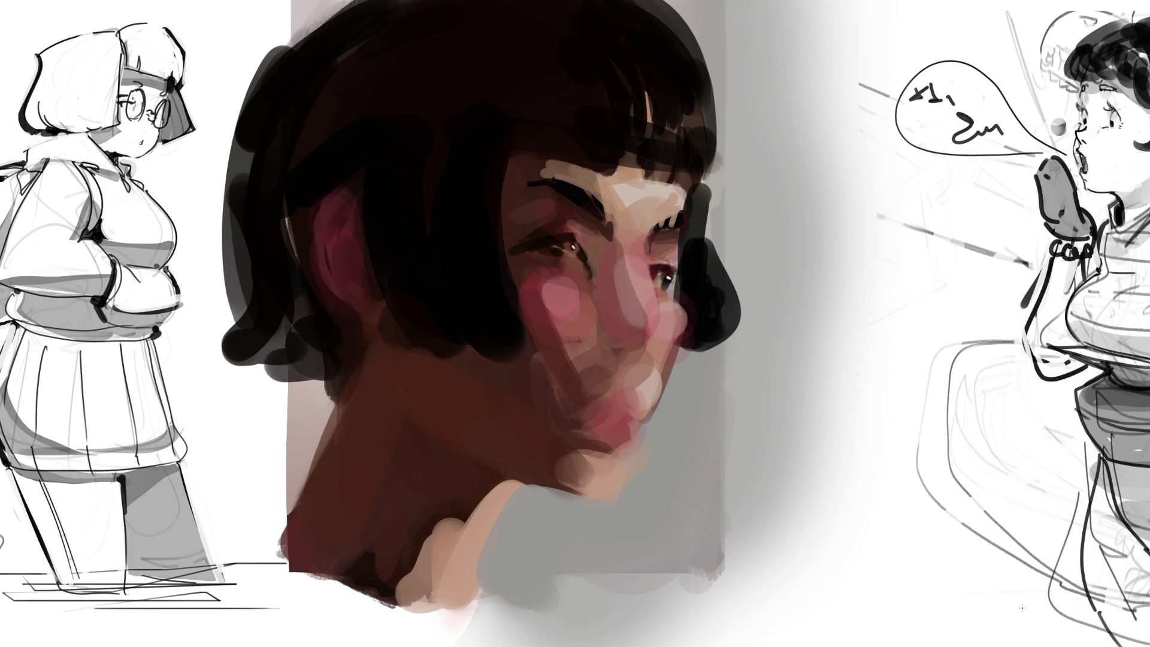
{"action": "left_click_drag", "start_coordinate": [651, 271], "coordinate": [679, 266]}
{"action": "mouse_move", "coordinate": [573, 239]}
{"action": "left_mouse_down"}
{"action": "mouse_move", "coordinate": [598, 254]}
{"action": "mouse_move", "coordinate": [538, 231]}
{"action": "left_mouse_up"}
{"action": "left_click_drag", "start_coordinate": [508, 238], "coordinate": [551, 255]}
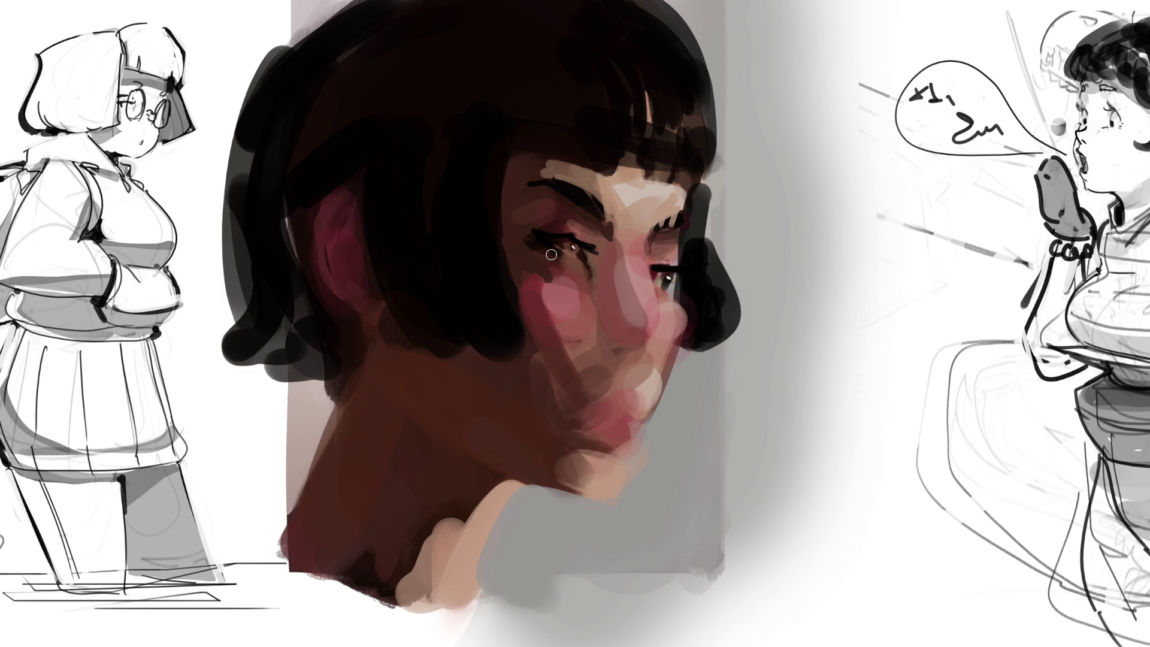
{"action": "left_click_drag", "start_coordinate": [526, 257], "coordinate": [536, 278]}
{"action": "left_click_drag", "start_coordinate": [578, 258], "coordinate": [594, 280]}
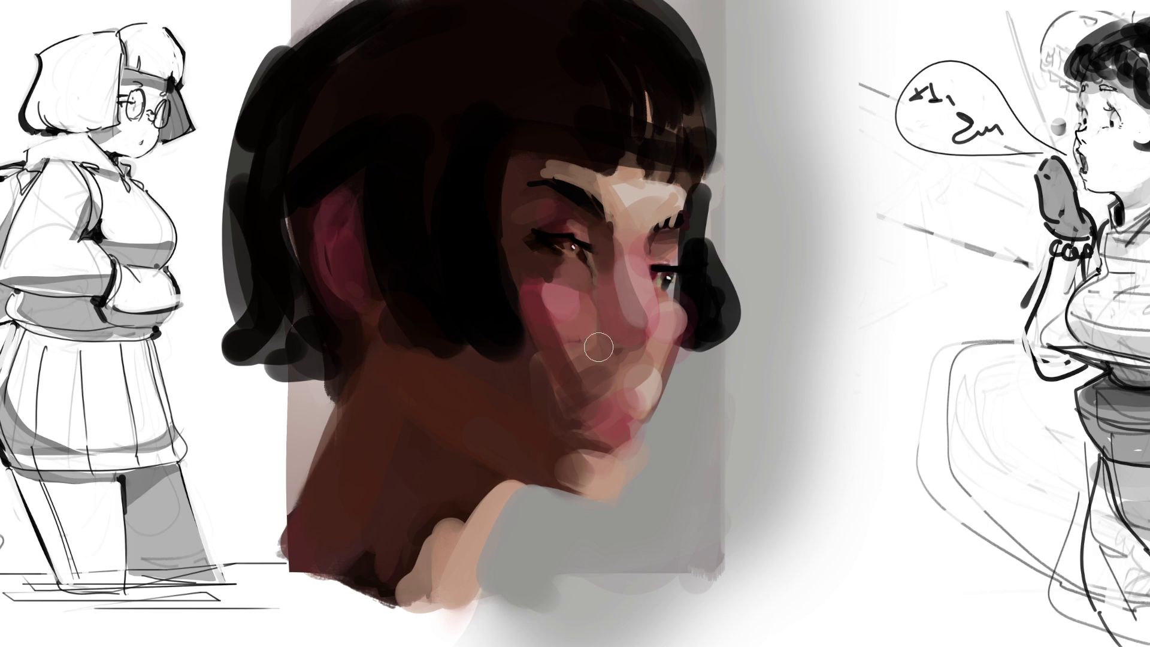
Smooth the nose bridge and tip in pink, shade the nostril and draw the mouth line
{"action": "mouse_move", "coordinate": [634, 317]}
{"action": "left_mouse_down"}
{"action": "mouse_move", "coordinate": [624, 334]}
{"action": "mouse_move", "coordinate": [641, 320]}
{"action": "left_mouse_up"}
{"action": "left_click_drag", "start_coordinate": [611, 269], "coordinate": [647, 332]}
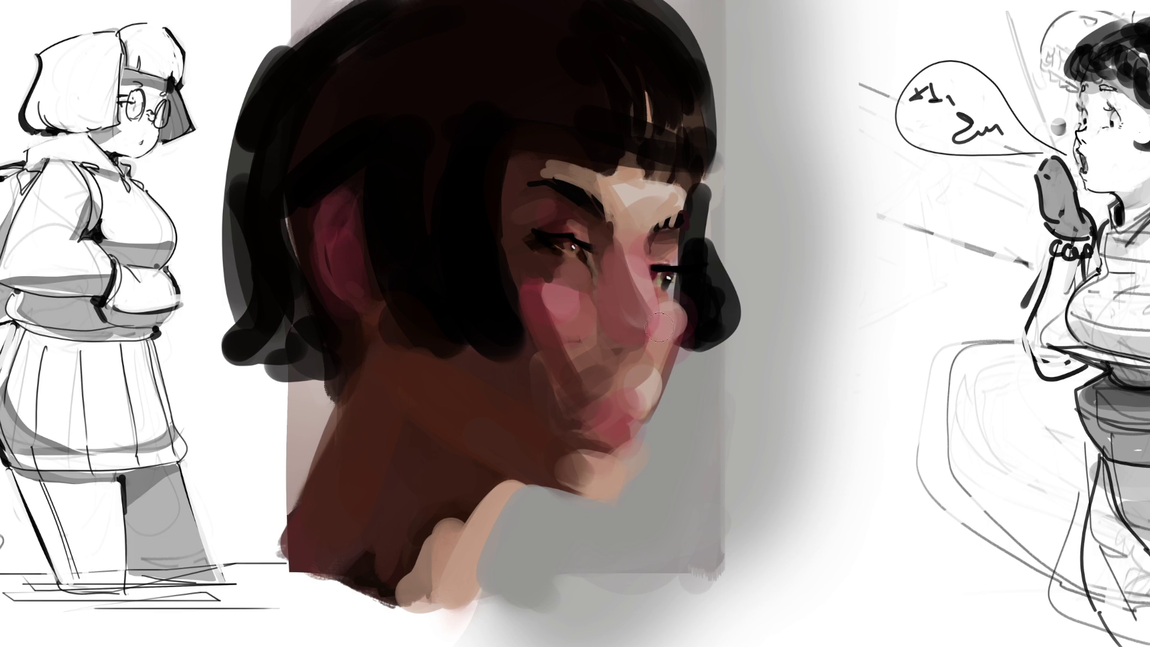
{"action": "left_click_drag", "start_coordinate": [634, 314], "coordinate": [602, 355]}
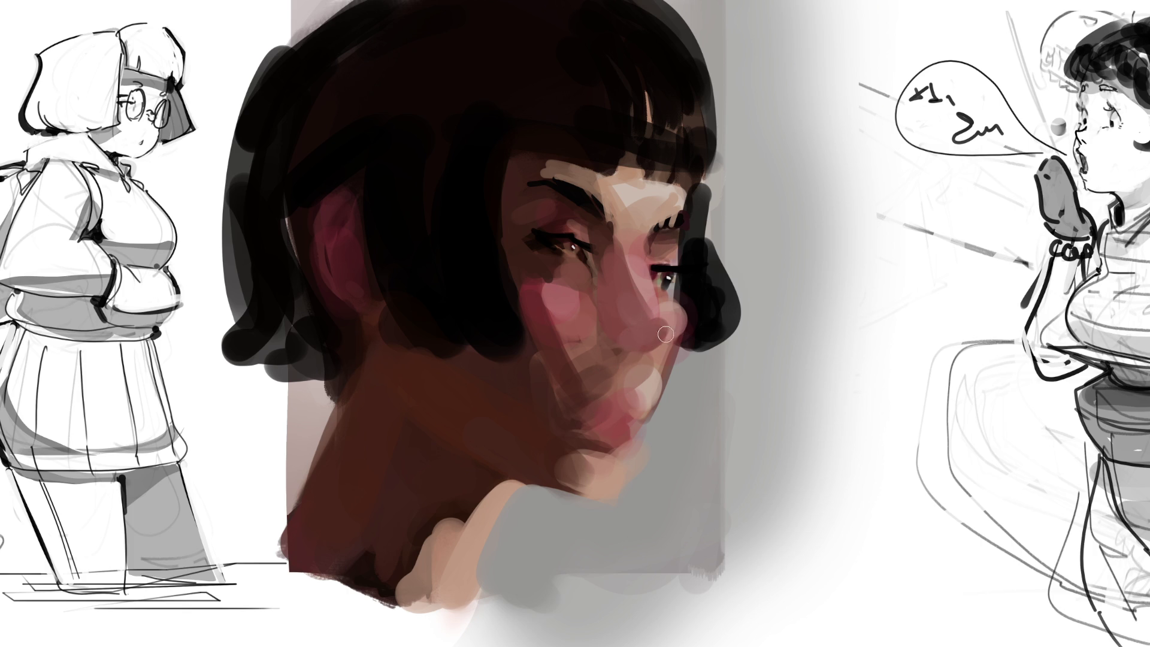
{"action": "left_click_drag", "start_coordinate": [620, 347], "coordinate": [663, 349]}
{"action": "left_click_drag", "start_coordinate": [625, 412], "coordinate": [648, 401]}
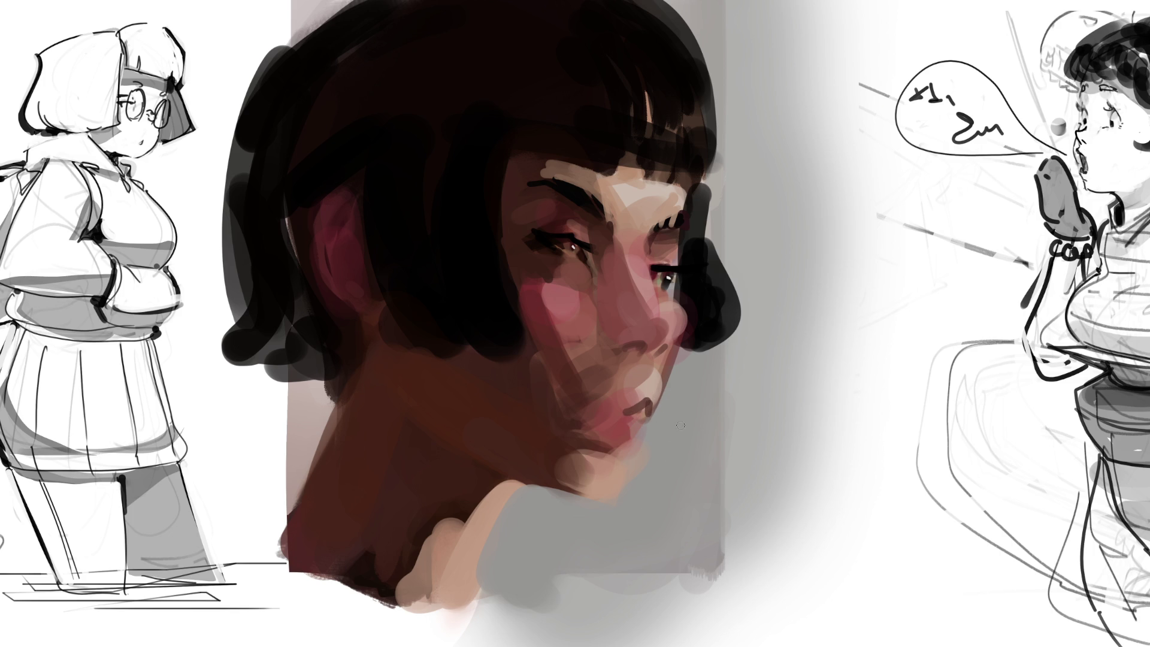
Paint reddish lips with a dark mouth corner, peach under the nose and pink-red below the lower lip
{"action": "left_click", "coordinate": [627, 414]}
{"action": "left_click_drag", "start_coordinate": [623, 402], "coordinate": [660, 389]}
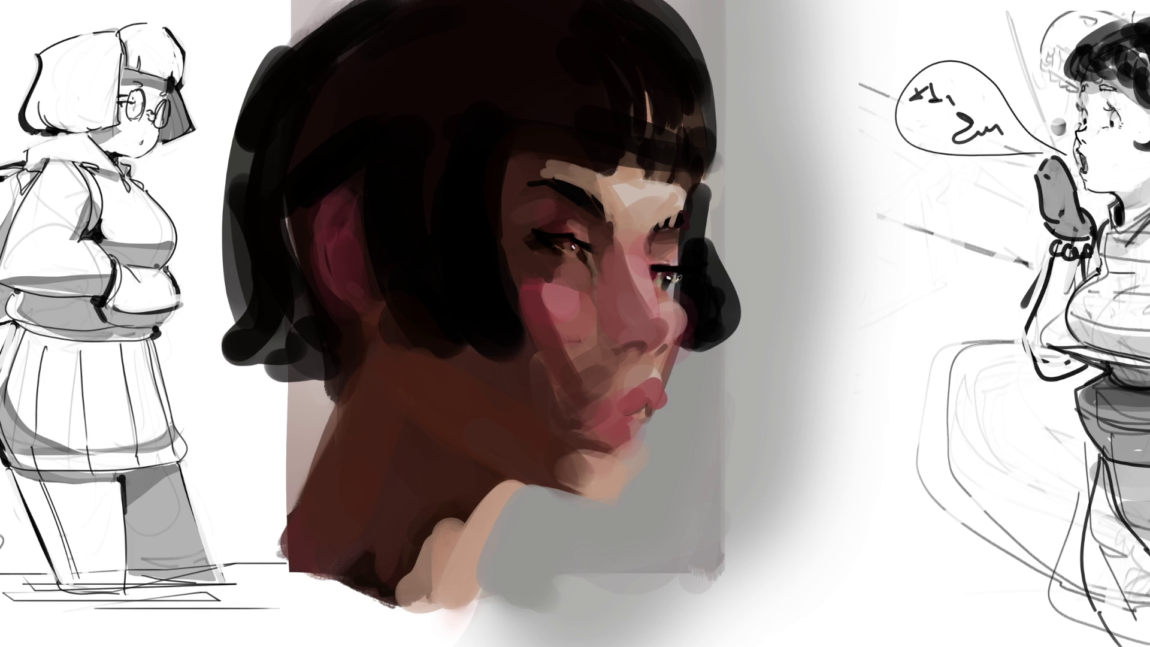
{"action": "left_click", "coordinate": [658, 370]}
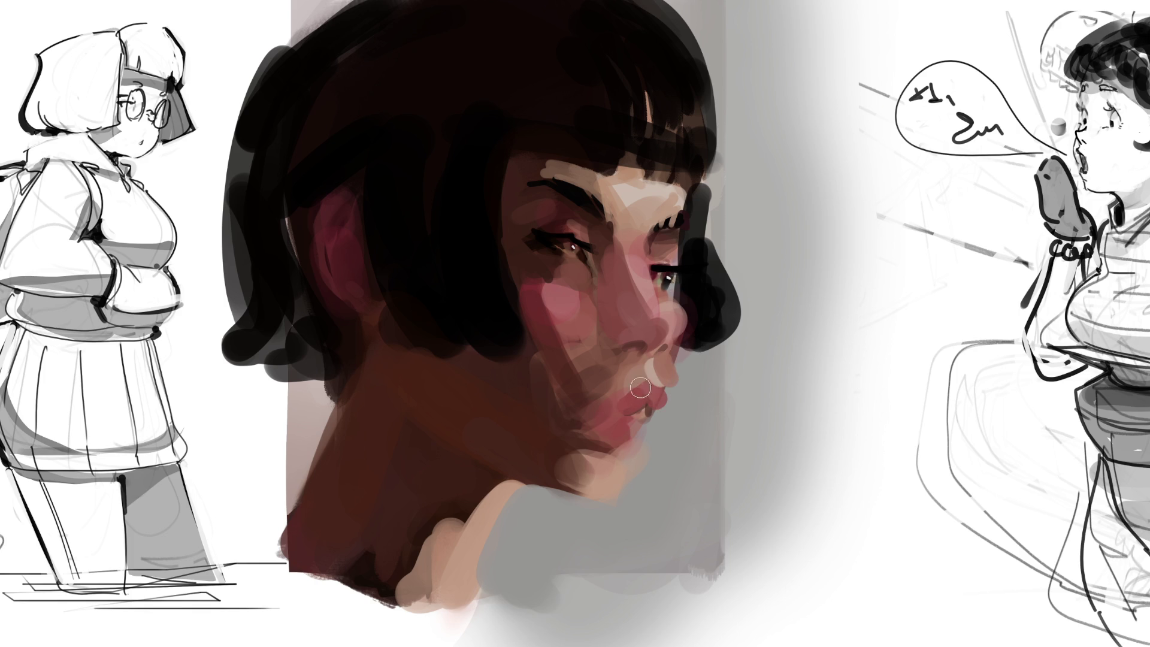
{"action": "left_click_drag", "start_coordinate": [633, 412], "coordinate": [646, 442]}
Shade the jaw and chin edge with dark brown sampled from the painting
{"action": "left_click", "coordinate": [626, 463], "text": "alt"}
{"action": "left_click_drag", "start_coordinate": [574, 448], "coordinate": [593, 496]}
{"action": "left_click", "coordinate": [624, 455]}
{"action": "left_click_drag", "start_coordinate": [593, 446], "coordinate": [590, 482]}
Add light skin dabs on the cheek, under the left eye, along the nose bridge and jaw
{"action": "mouse_move", "coordinate": [590, 338]}
{"action": "left_mouse_down"}
{"action": "mouse_move", "coordinate": [593, 392]}
{"action": "mouse_move", "coordinate": [581, 407]}
{"action": "left_mouse_up"}
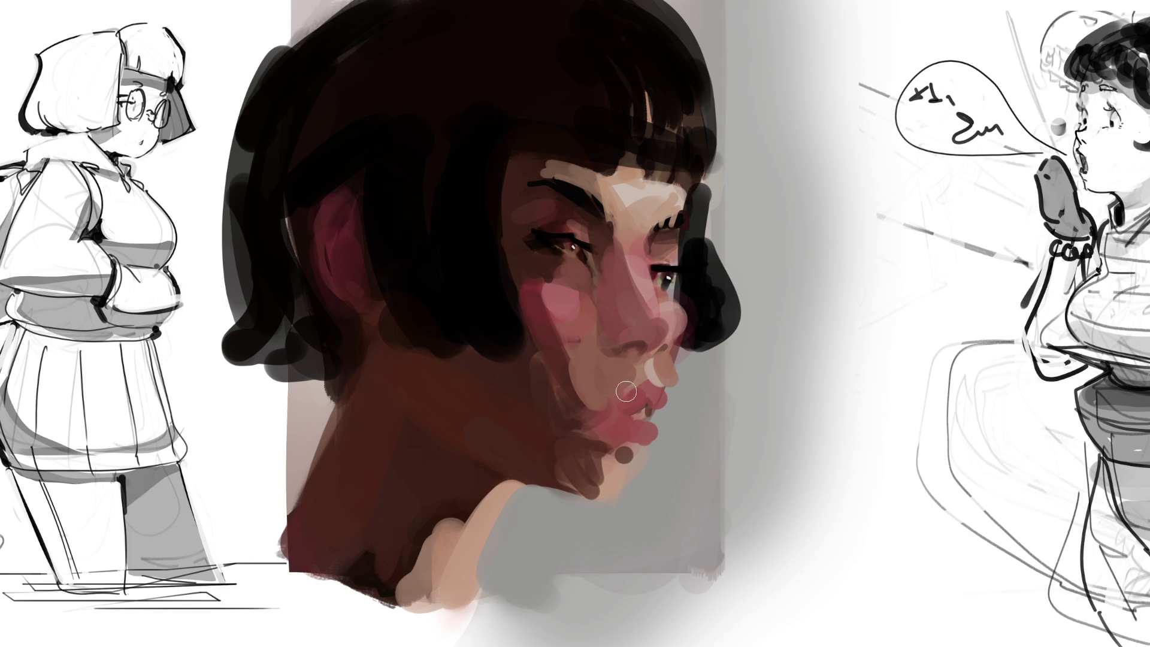
{"action": "left_click_drag", "start_coordinate": [564, 280], "coordinate": [583, 289]}
{"action": "left_click_drag", "start_coordinate": [616, 248], "coordinate": [598, 264]}
{"action": "mouse_move", "coordinate": [596, 221]}
{"action": "left_mouse_down"}
{"action": "mouse_move", "coordinate": [599, 252]}
{"action": "mouse_move", "coordinate": [558, 288]}
{"action": "left_mouse_up"}
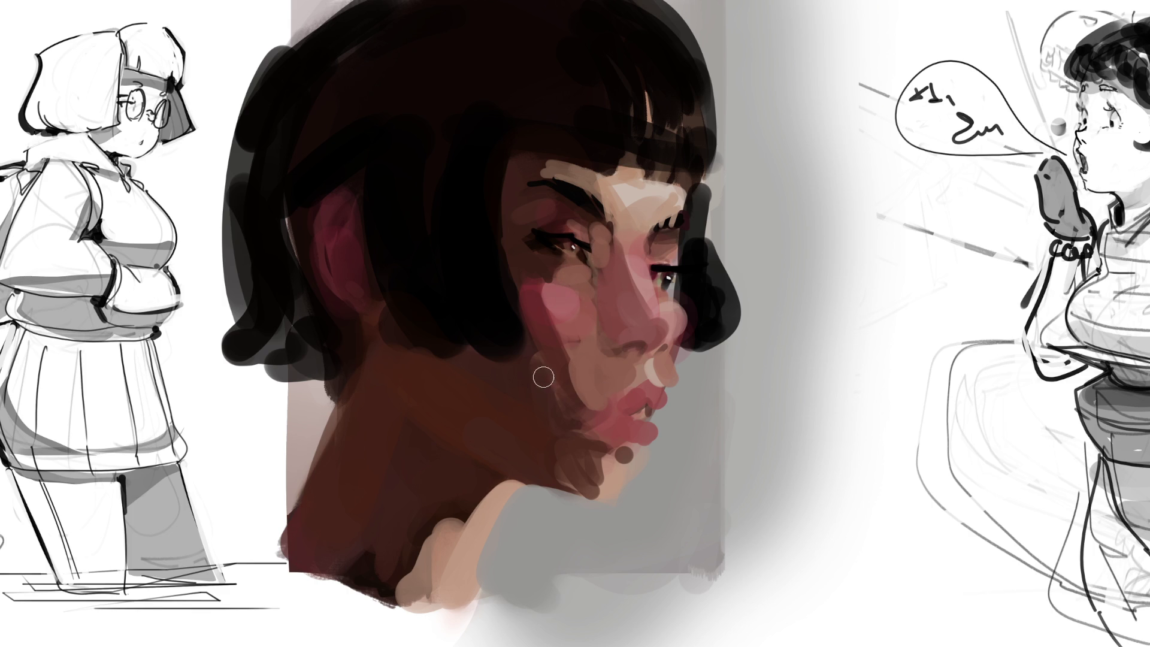
{"action": "left_click_drag", "start_coordinate": [537, 363], "coordinate": [573, 454]}
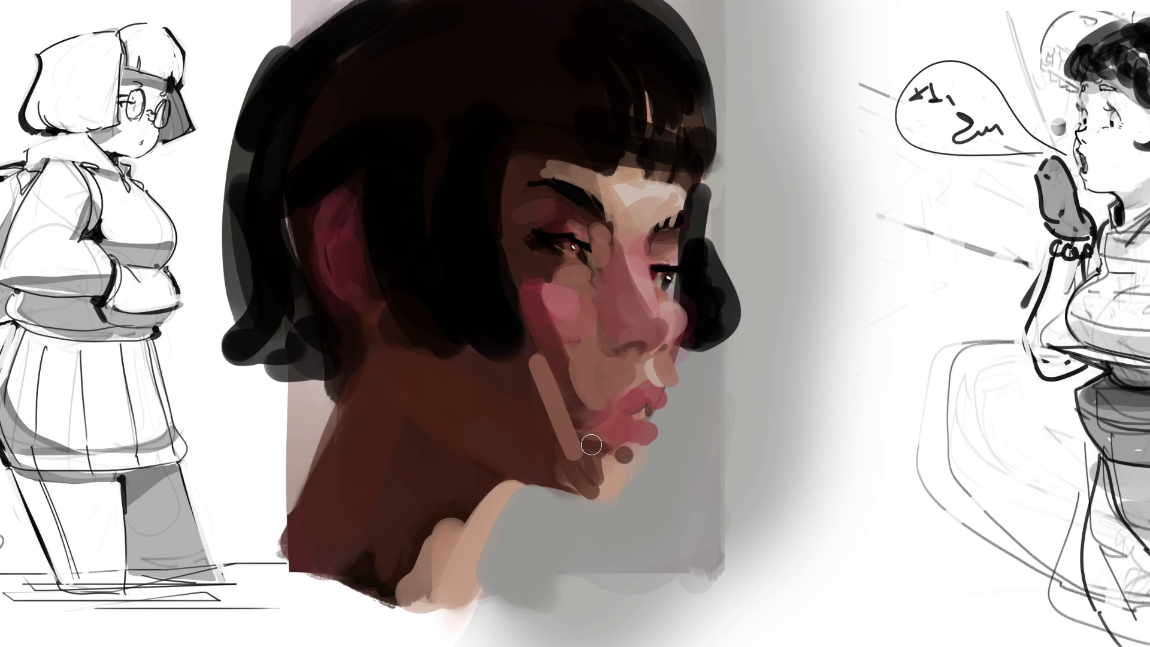
With a much larger brush, cover the neck and shoulder in broad light skin-tone strokes
{"action": "key", "text": "bracketright"}
{"action": "key", "text": "bracketright"}
{"action": "key", "text": "bracketright"}
{"action": "left_click_drag", "start_coordinate": [413, 389], "coordinate": [575, 494]}
{"action": "mouse_move", "coordinate": [467, 401]}
{"action": "left_mouse_down"}
{"action": "mouse_move", "coordinate": [501, 419]}
{"action": "mouse_move", "coordinate": [354, 506]}
{"action": "mouse_move", "coordinate": [395, 497]}
{"action": "mouse_move", "coordinate": [403, 623]}
{"action": "left_mouse_up"}
With a smaller brush, lighten skin around the left eye, brow and cheek, then flip the canvas
{"action": "key", "text": "bracketleft"}
{"action": "key", "text": "bracketleft"}
{"action": "key", "text": "bracketleft"}
{"action": "left_click_drag", "start_coordinate": [527, 171], "coordinate": [517, 287]}
{"action": "left_click_drag", "start_coordinate": [515, 198], "coordinate": [532, 220]}
{"action": "mouse_move", "coordinate": [527, 173]}
{"action": "left_mouse_down"}
{"action": "mouse_move", "coordinate": [520, 293]}
{"action": "mouse_move", "coordinate": [563, 410]}
{"action": "left_mouse_up"}
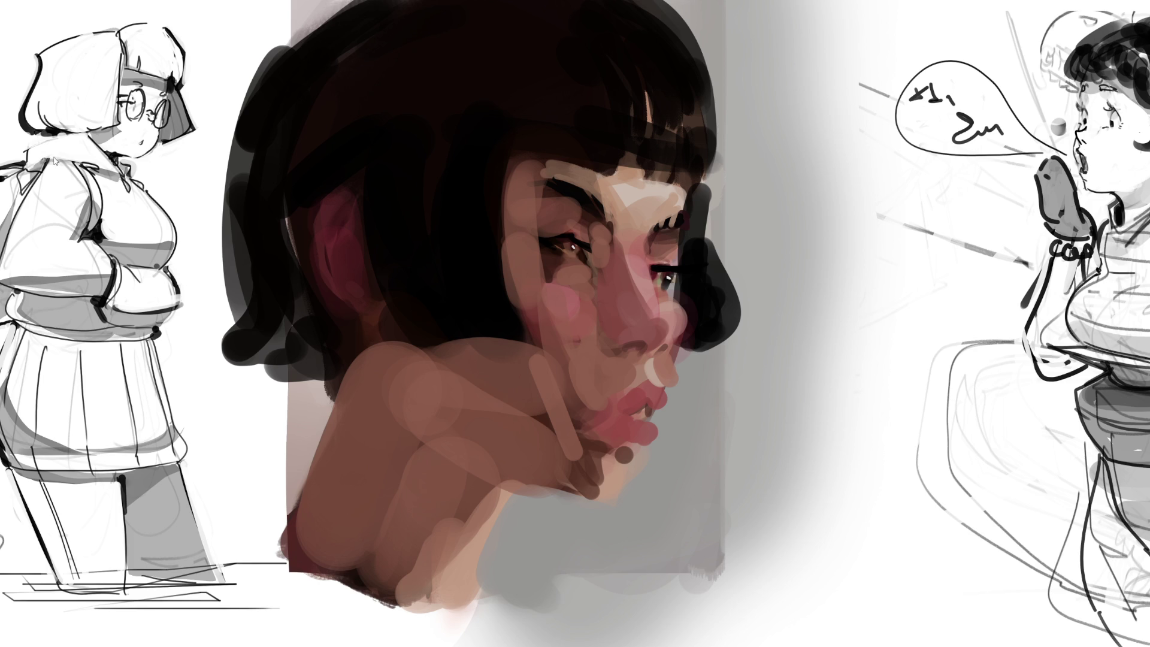
{"action": "key", "text": "h"}
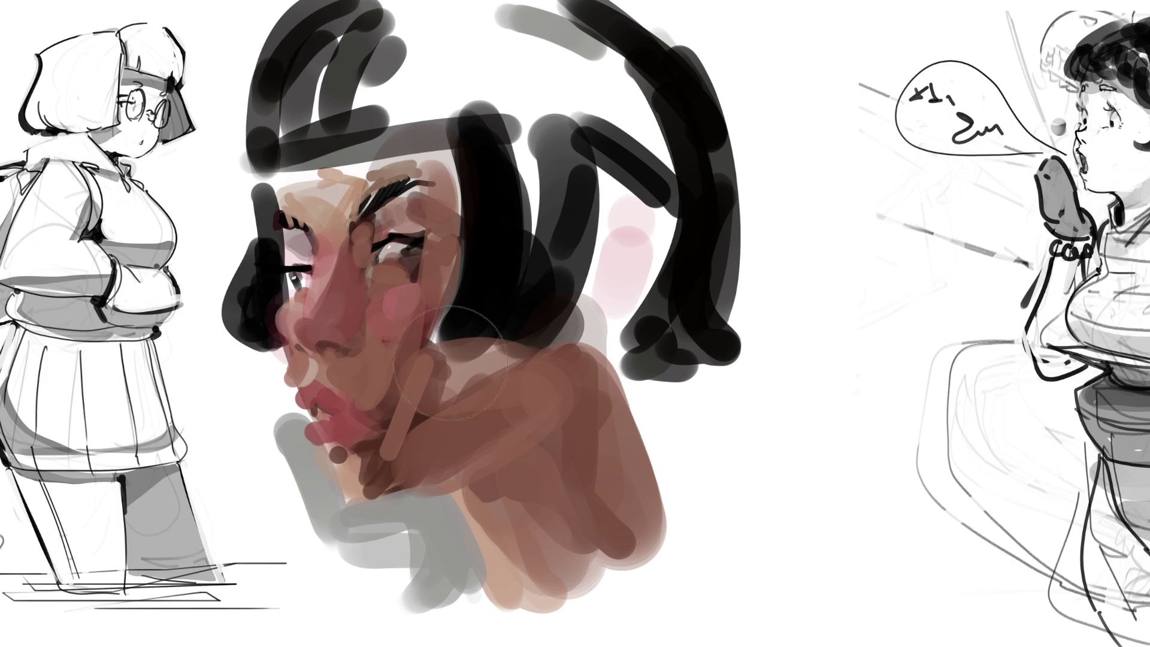
Wash translucent warm brown over the hair and face of the mirrored portrait
{"action": "mouse_move", "coordinate": [395, 252]}
{"action": "left_mouse_down"}
{"action": "mouse_move", "coordinate": [479, 233]}
{"action": "mouse_move", "coordinate": [524, 99]}
{"action": "mouse_move", "coordinate": [658, 239]}
{"action": "mouse_move", "coordinate": [419, 90]}
{"action": "mouse_move", "coordinate": [569, 269]}
{"action": "mouse_move", "coordinate": [579, 498]}
{"action": "mouse_move", "coordinate": [569, 455]}
{"action": "left_mouse_up"}
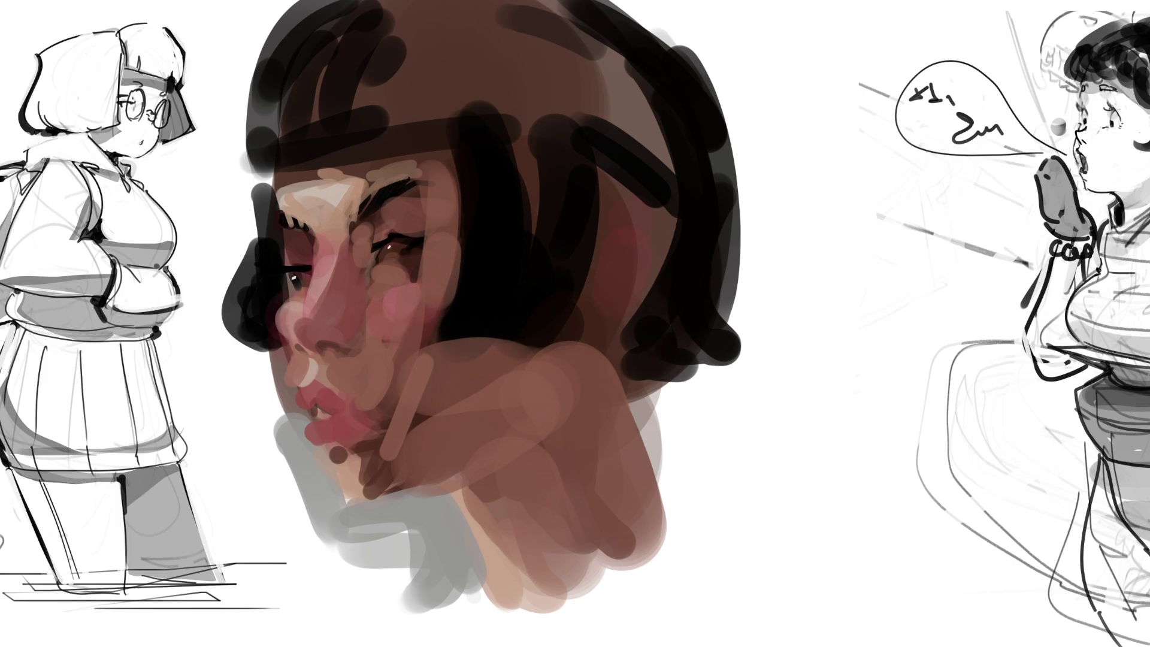
Blend skin strokes around the eye, cheek, forehead and jaw, and soften the hair's right edge
{"action": "mouse_move", "coordinate": [318, 272]}
{"action": "left_mouse_down"}
{"action": "mouse_move", "coordinate": [449, 244]}
{"action": "mouse_move", "coordinate": [431, 269]}
{"action": "left_mouse_up"}
{"action": "mouse_move", "coordinate": [365, 395]}
{"action": "left_mouse_down"}
{"action": "mouse_move", "coordinate": [359, 275]}
{"action": "mouse_move", "coordinate": [353, 390]}
{"action": "mouse_move", "coordinate": [359, 269]}
{"action": "left_mouse_up"}
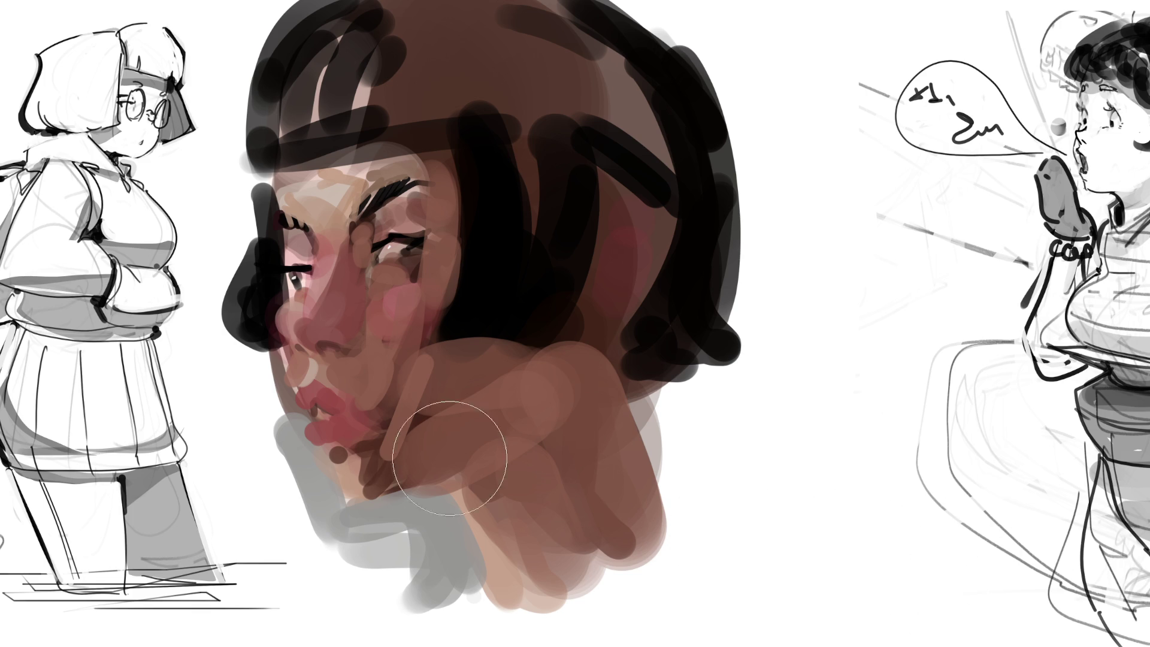
{"action": "left_click_drag", "start_coordinate": [444, 406], "coordinate": [469, 389]}
{"action": "left_click_drag", "start_coordinate": [713, 54], "coordinate": [731, 359]}
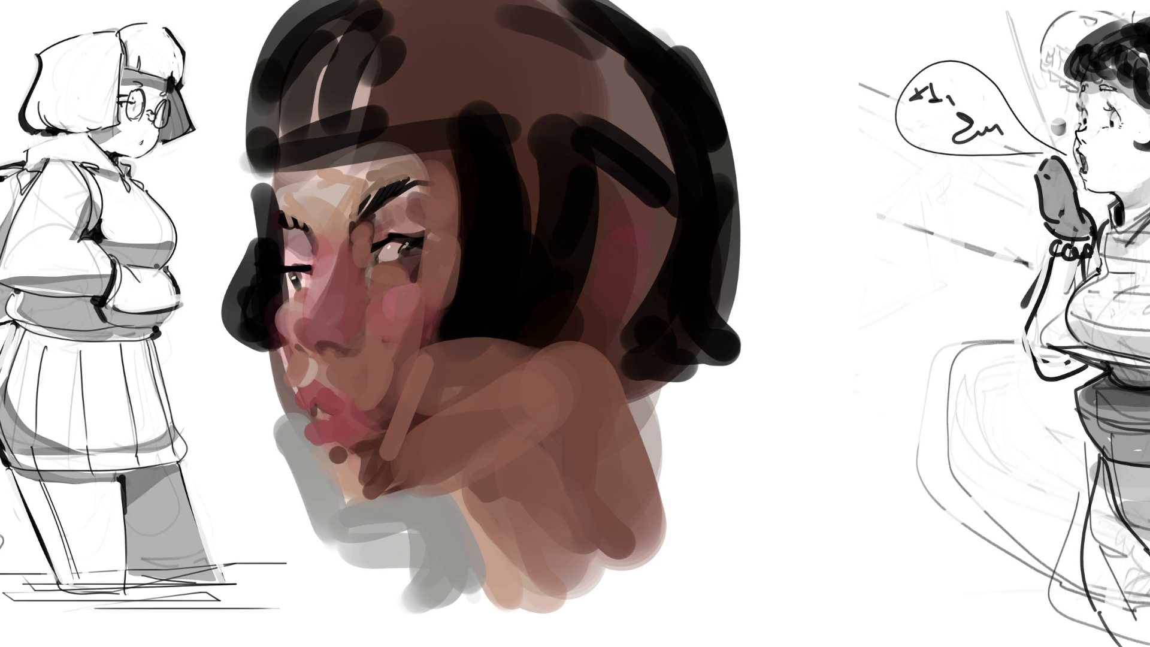
Define both eyes with a dark pupil, eyeliner, crease lines and lashes
{"action": "left_click", "coordinate": [411, 252]}
{"action": "left_click_drag", "start_coordinate": [366, 226], "coordinate": [413, 221]}
{"action": "left_click_drag", "start_coordinate": [396, 259], "coordinate": [398, 316]}
{"action": "left_click_drag", "start_coordinate": [295, 265], "coordinate": [293, 281]}
{"action": "left_click_drag", "start_coordinate": [286, 235], "coordinate": [282, 266]}
{"action": "mouse_move", "coordinate": [275, 216]}
{"action": "left_mouse_down"}
{"action": "mouse_move", "coordinate": [313, 231]}
{"action": "mouse_move", "coordinate": [374, 203]}
{"action": "mouse_move", "coordinate": [357, 209]}
{"action": "left_mouse_up"}
Thicken the right eyebrow, highlight the nose bridge and add lighter pink to the cheek
{"action": "left_click_drag", "start_coordinate": [362, 212], "coordinate": [424, 183]}
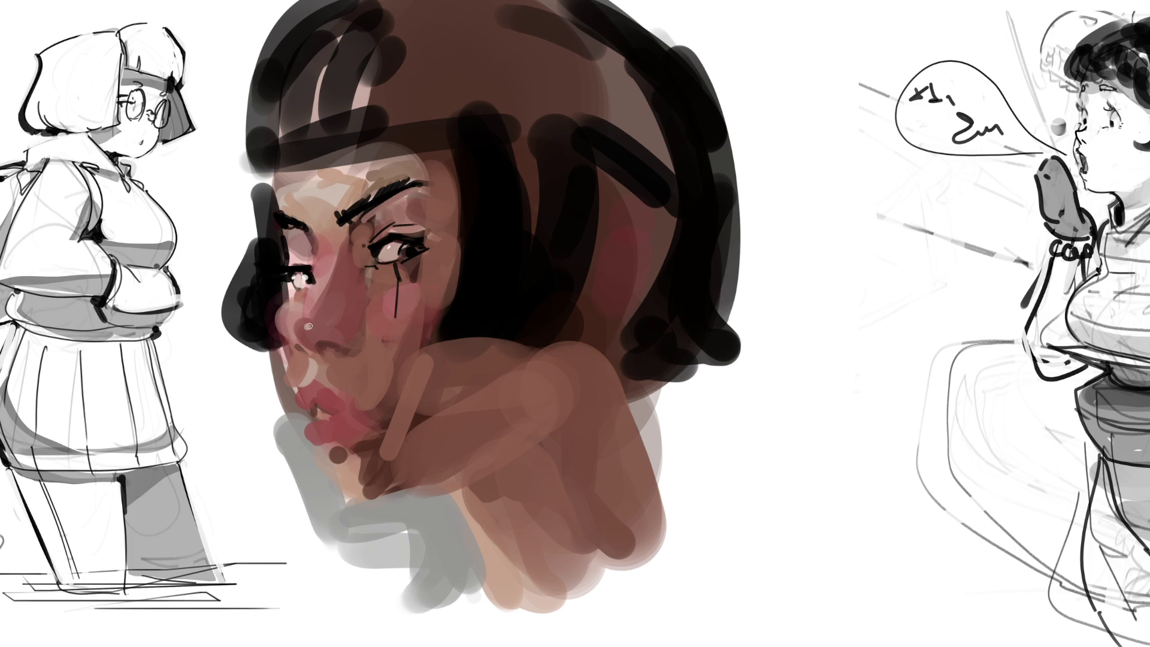
{"action": "left_click", "coordinate": [329, 273]}
{"action": "left_click_drag", "start_coordinate": [400, 350], "coordinate": [439, 289]}
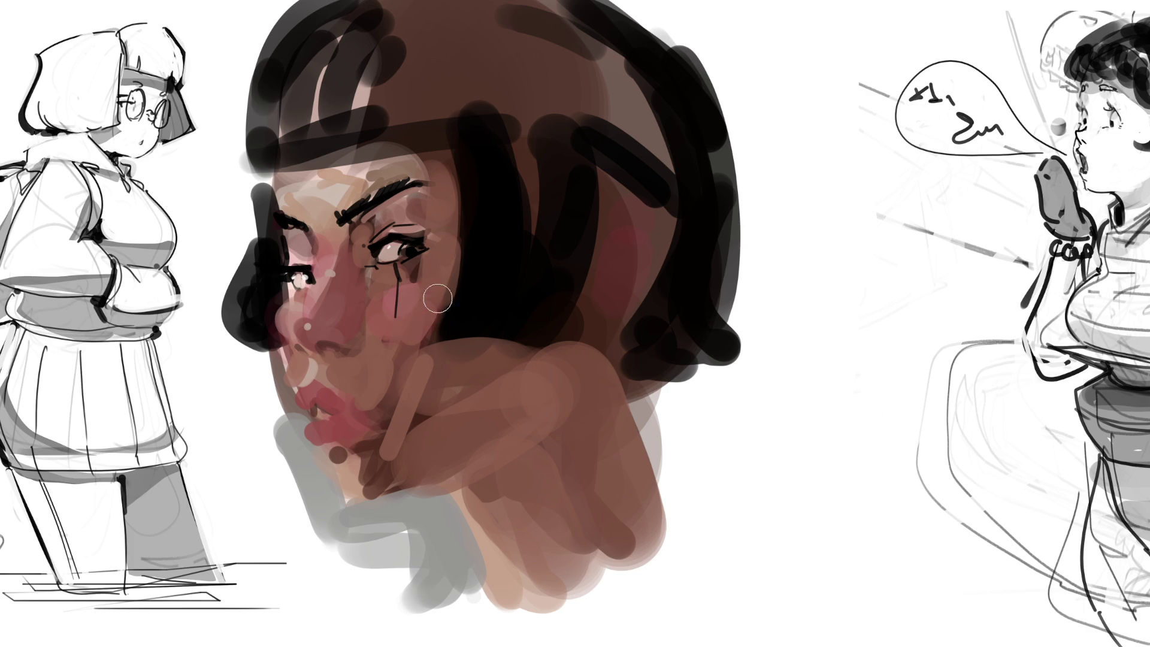
Repaint the lips in reddish pink with a dark open mouth, and lighten the upper lip
{"action": "mouse_move", "coordinate": [366, 392]}
{"action": "left_mouse_down"}
{"action": "mouse_move", "coordinate": [321, 390]}
{"action": "mouse_move", "coordinate": [334, 385]}
{"action": "left_mouse_up"}
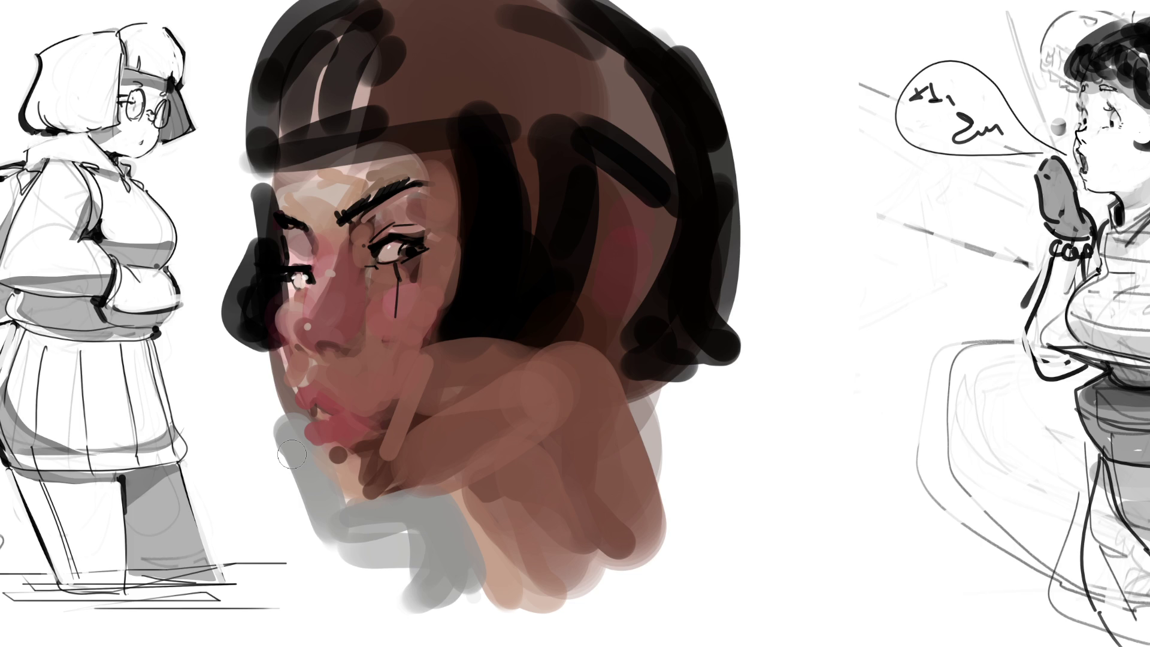
{"action": "mouse_move", "coordinate": [346, 422]}
{"action": "left_mouse_down"}
{"action": "mouse_move", "coordinate": [326, 440]}
{"action": "mouse_move", "coordinate": [336, 457]}
{"action": "mouse_move", "coordinate": [367, 432]}
{"action": "left_mouse_up"}
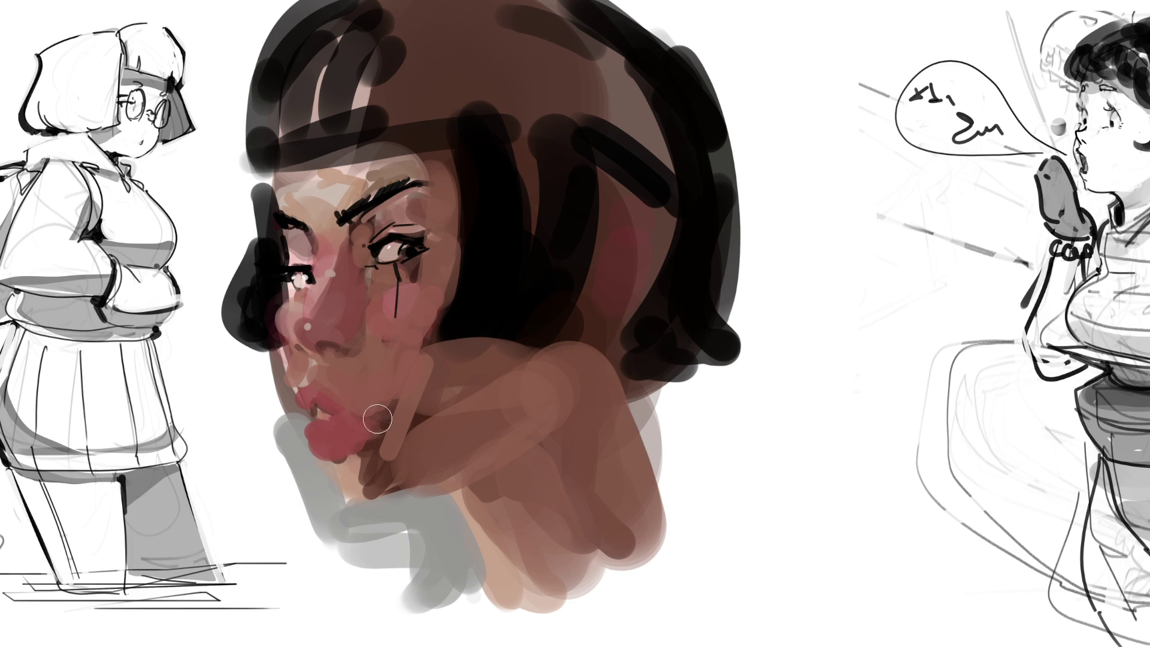
{"action": "mouse_move", "coordinate": [318, 419]}
{"action": "left_mouse_down"}
{"action": "mouse_move", "coordinate": [362, 419]}
{"action": "mouse_move", "coordinate": [351, 435]}
{"action": "mouse_move", "coordinate": [374, 436]}
{"action": "mouse_move", "coordinate": [363, 449]}
{"action": "mouse_move", "coordinate": [334, 403]}
{"action": "left_mouse_up"}
{"action": "left_click", "coordinate": [329, 404], "text": "alt"}
{"action": "left_click", "coordinate": [405, 275], "text": "alt"}
{"action": "left_click_drag", "start_coordinate": [353, 462], "coordinate": [363, 477]}
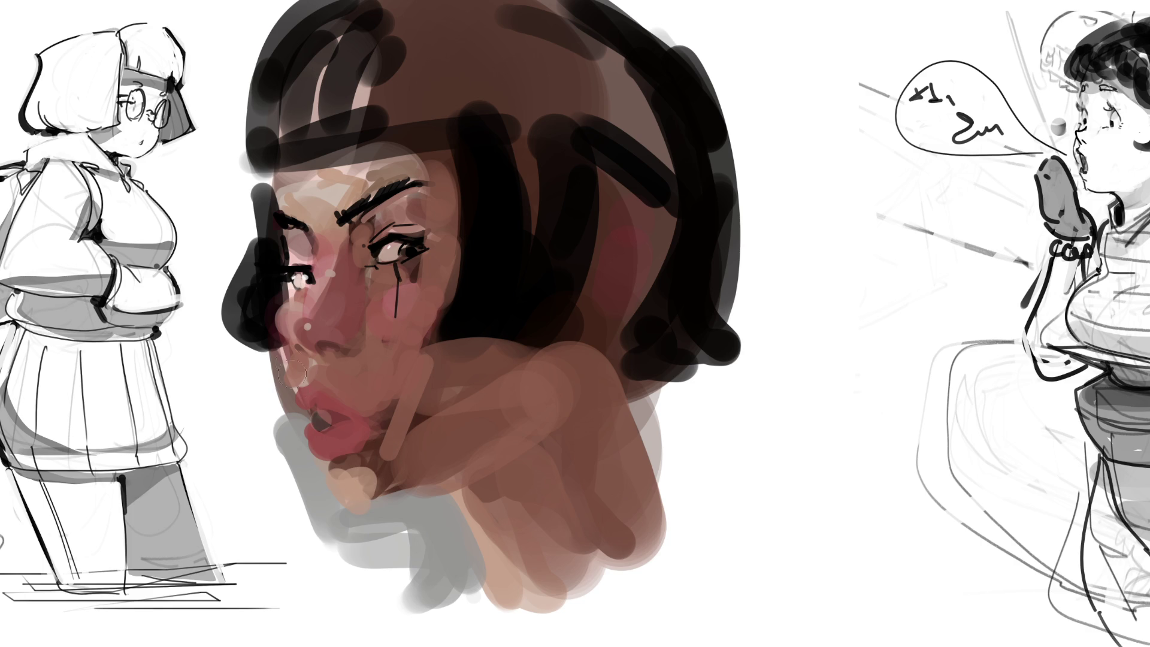
{"action": "left_click_drag", "start_coordinate": [295, 367], "coordinate": [344, 374]}
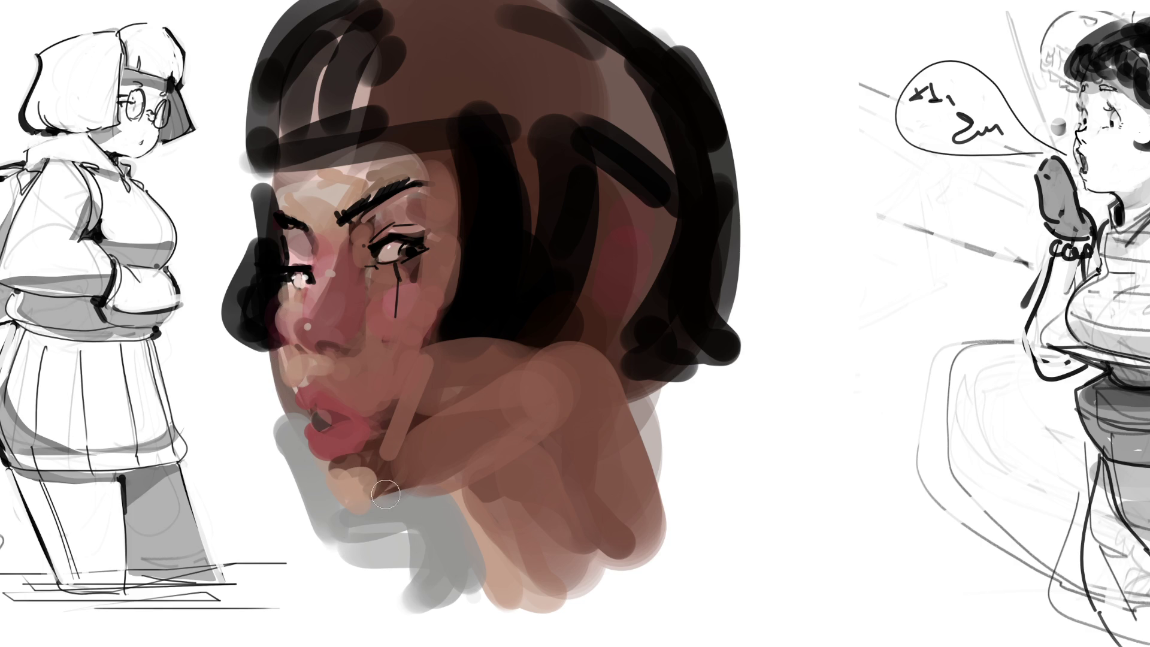
Paint a dark brown shadow under the chin, undo a grey stroke, and lighten the band
{"action": "left_click_drag", "start_coordinate": [339, 513], "coordinate": [455, 479]}
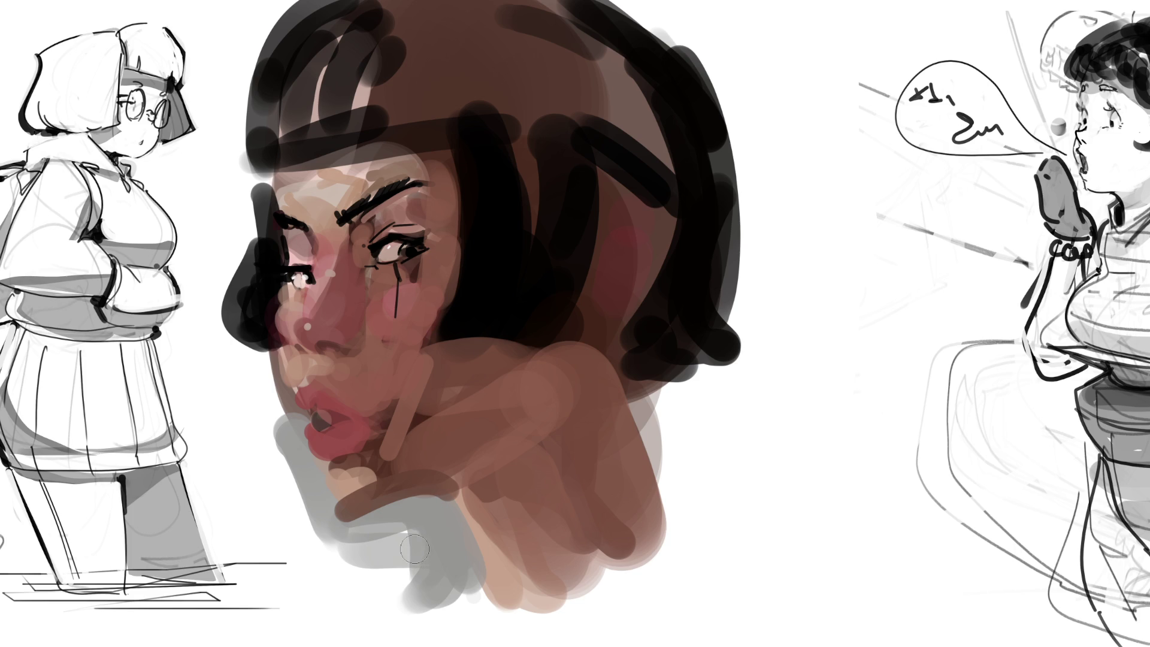
{"action": "left_click_drag", "start_coordinate": [319, 509], "coordinate": [452, 486]}
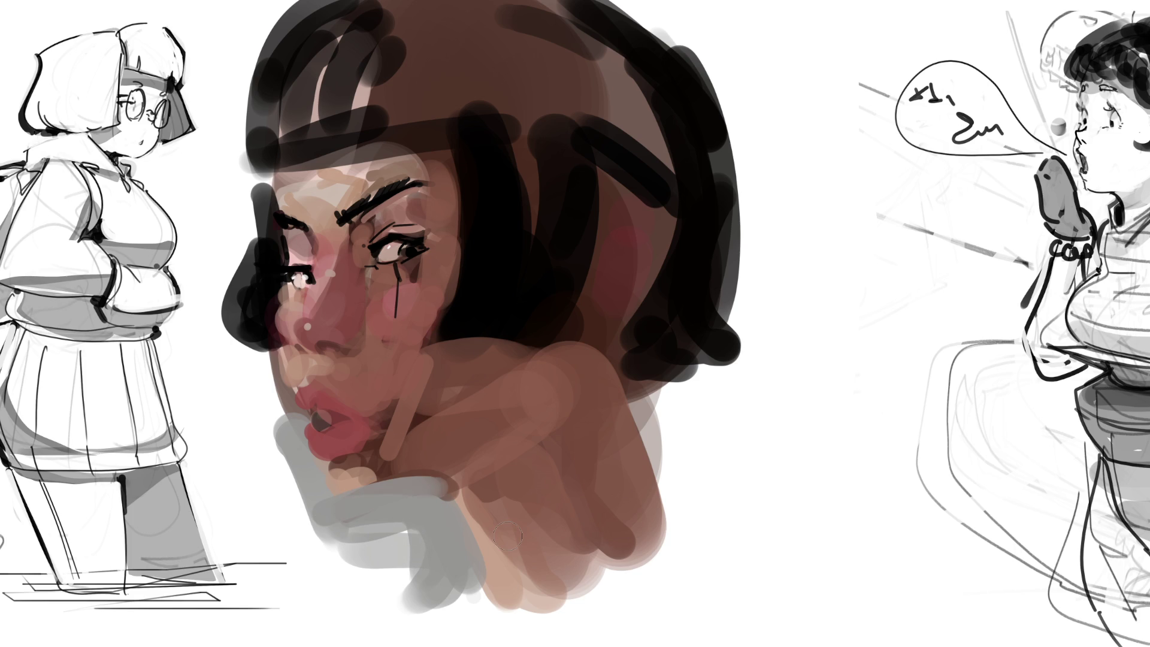
{"action": "key", "text": "ctrl+z"}
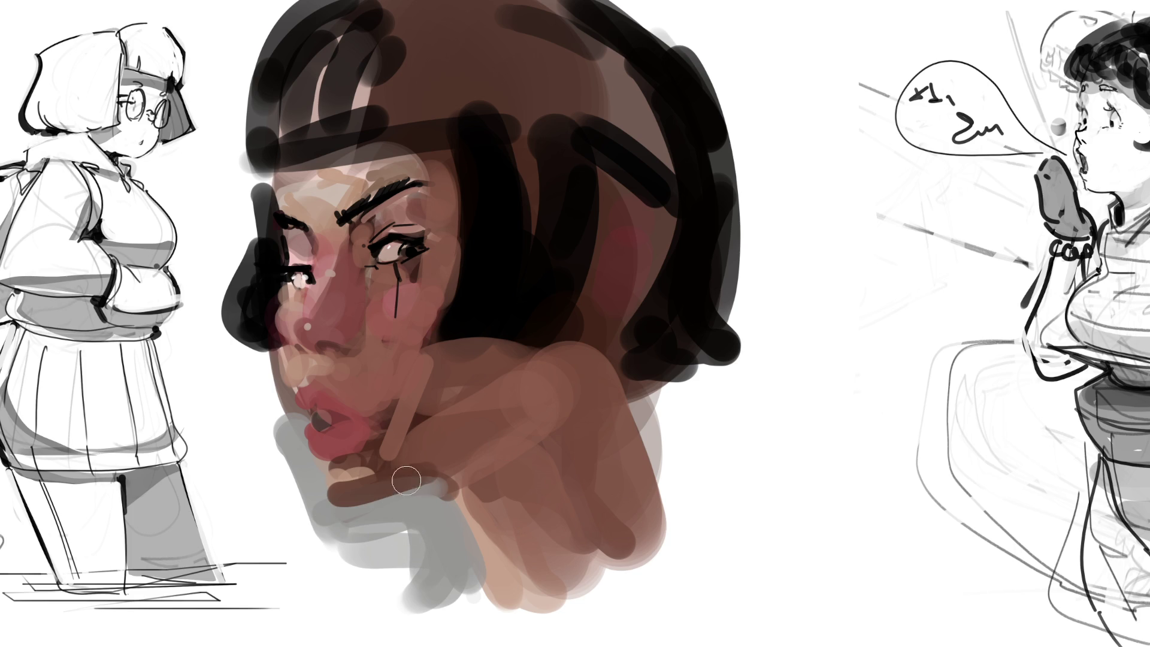
{"action": "left_click_drag", "start_coordinate": [346, 474], "coordinate": [419, 476]}
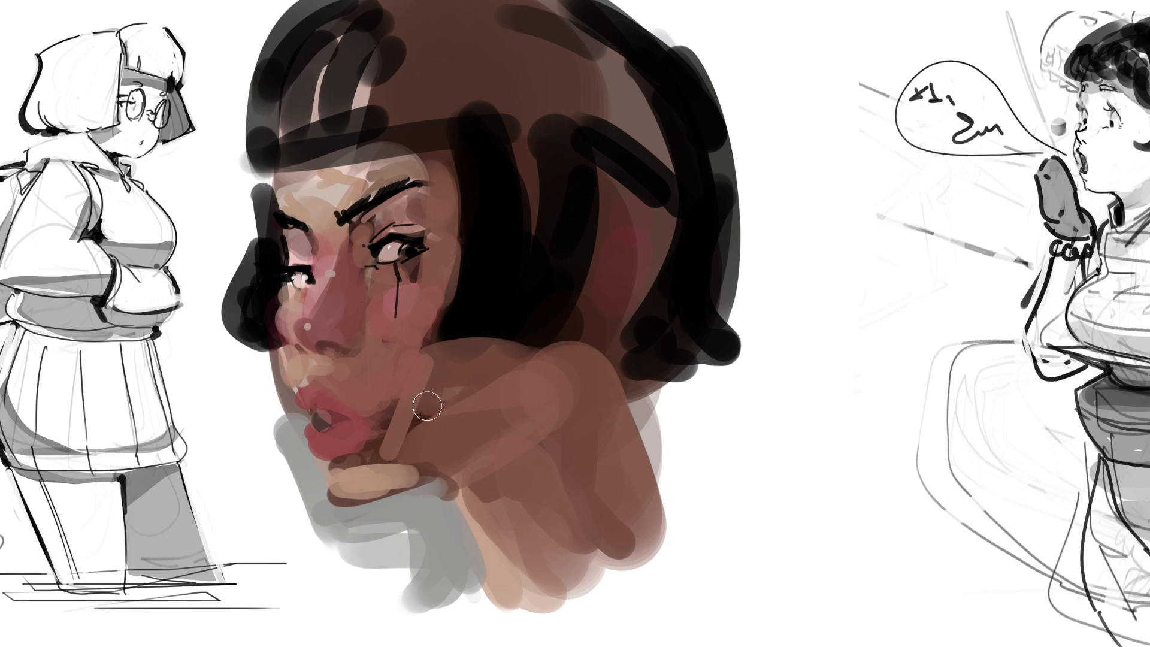
Sample a light skin colour from the lip area
{"action": "left_click", "coordinate": [370, 374]}
Darken the nostril, blend the chin shadow with skin tone and grey the collar edge
{"action": "left_click", "coordinate": [417, 244]}
{"action": "mouse_move", "coordinate": [322, 341]}
{"action": "left_mouse_down"}
{"action": "mouse_move", "coordinate": [337, 346]}
{"action": "mouse_move", "coordinate": [312, 352]}
{"action": "left_mouse_up"}
{"action": "mouse_move", "coordinate": [436, 457]}
{"action": "left_mouse_down"}
{"action": "mouse_move", "coordinate": [474, 371]}
{"action": "mouse_move", "coordinate": [505, 446]}
{"action": "mouse_move", "coordinate": [557, 375]}
{"action": "mouse_move", "coordinate": [665, 562]}
{"action": "mouse_move", "coordinate": [674, 542]}
{"action": "left_mouse_up"}
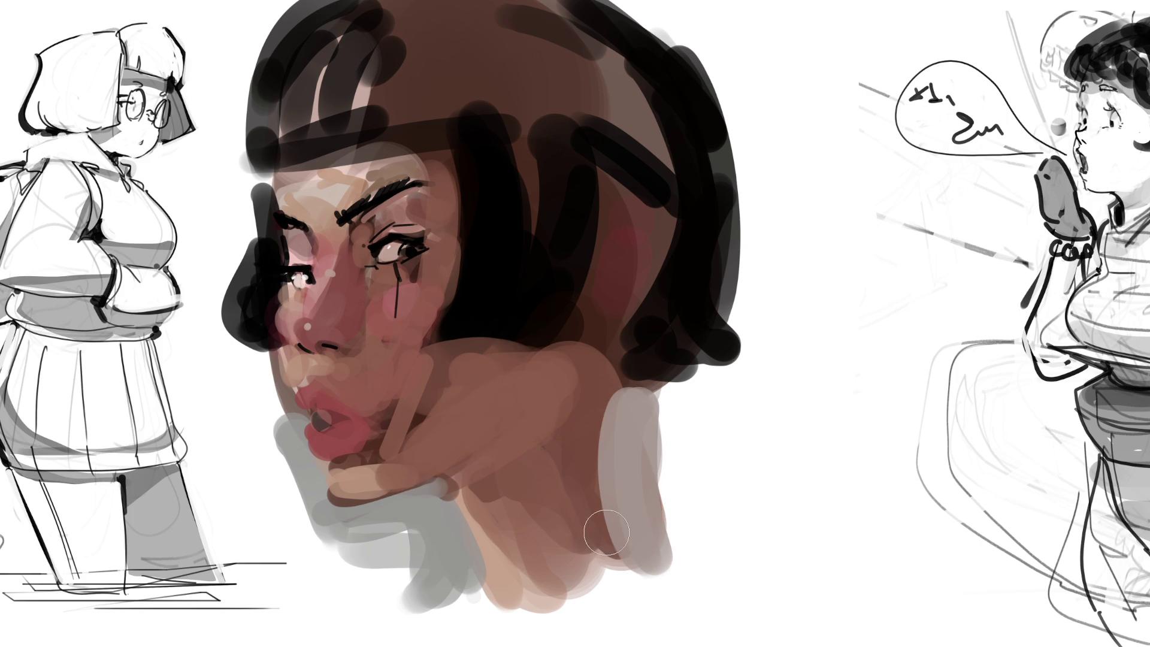
{"action": "left_click_drag", "start_coordinate": [443, 509], "coordinate": [451, 496]}
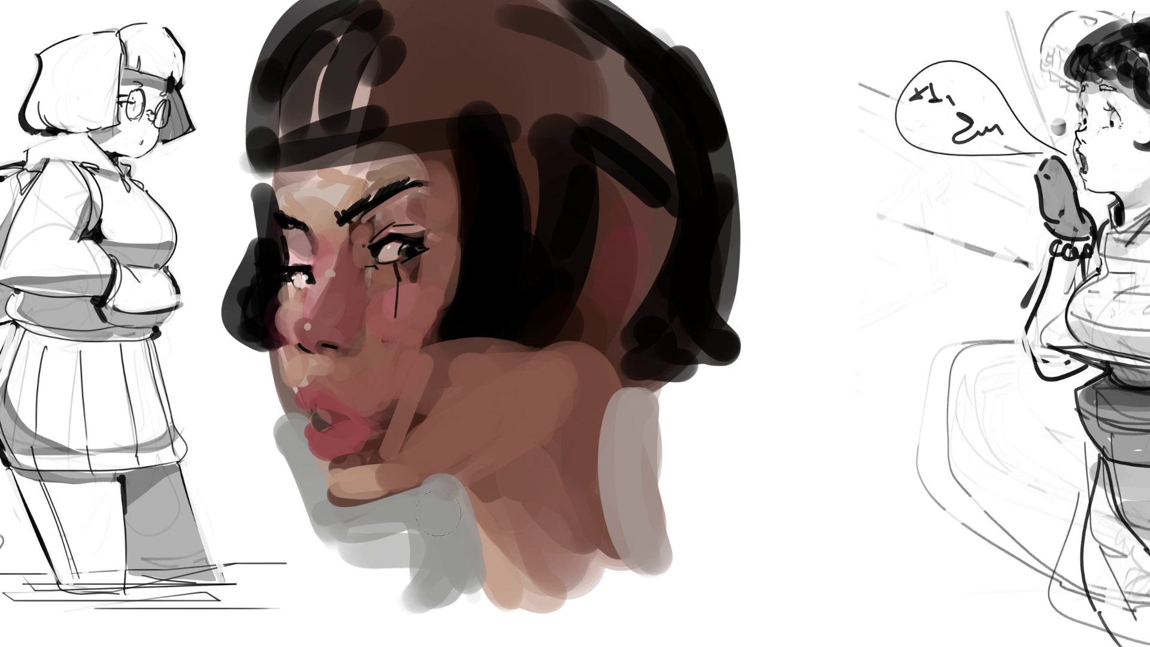
Rework the jaw and neck with brown and tan strokes, then paint black over the hair highlights
{"action": "left_click_drag", "start_coordinate": [353, 488], "coordinate": [593, 413]}
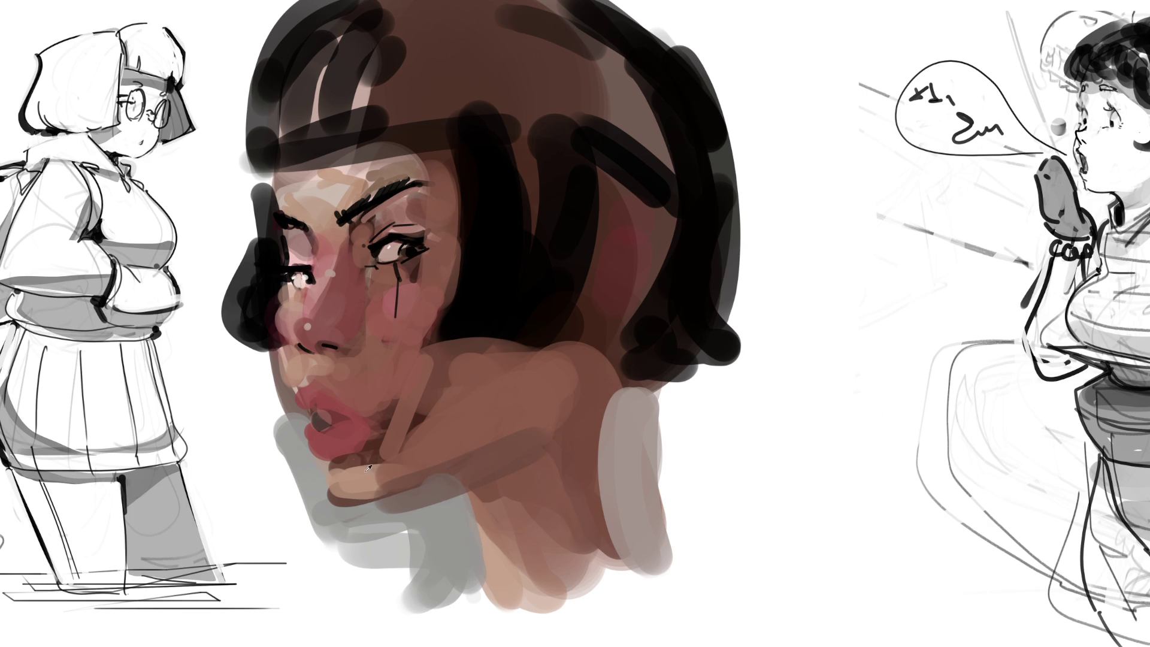
{"action": "left_click_drag", "start_coordinate": [341, 476], "coordinate": [473, 446]}
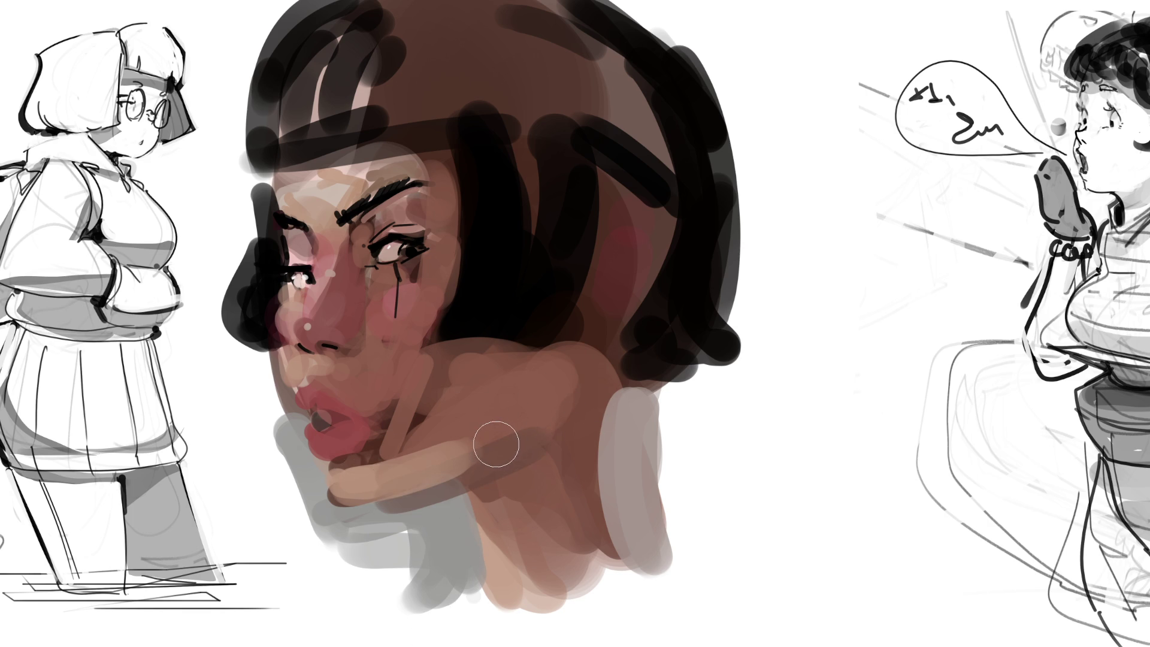
{"action": "left_click_drag", "start_coordinate": [473, 445], "coordinate": [330, 482]}
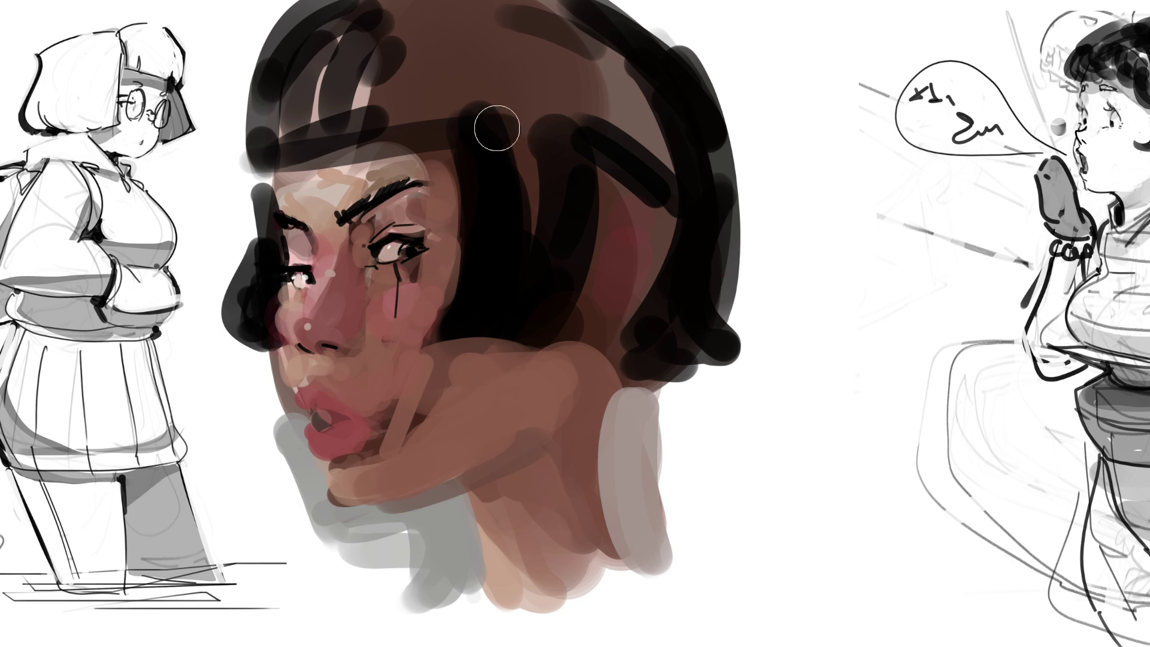
{"action": "mouse_move", "coordinate": [385, 18]}
{"action": "left_mouse_down"}
{"action": "mouse_move", "coordinate": [375, 53]}
{"action": "mouse_move", "coordinate": [325, 19]}
{"action": "mouse_move", "coordinate": [275, 60]}
{"action": "mouse_move", "coordinate": [246, 156]}
{"action": "mouse_move", "coordinate": [303, 39]}
{"action": "mouse_move", "coordinate": [317, 75]}
{"action": "mouse_move", "coordinate": [419, 12]}
{"action": "mouse_move", "coordinate": [431, 46]}
{"action": "mouse_move", "coordinate": [444, 5]}
{"action": "mouse_move", "coordinate": [486, 47]}
{"action": "mouse_move", "coordinate": [565, 66]}
{"action": "mouse_move", "coordinate": [580, 42]}
{"action": "mouse_move", "coordinate": [644, 153]}
{"action": "mouse_move", "coordinate": [606, 311]}
{"action": "left_mouse_up"}
{"action": "mouse_move", "coordinate": [606, 51]}
{"action": "left_mouse_down"}
{"action": "mouse_move", "coordinate": [548, 3]}
{"action": "mouse_move", "coordinate": [436, 52]}
{"action": "mouse_move", "coordinate": [508, 1]}
{"action": "mouse_move", "coordinate": [542, 108]}
{"action": "mouse_move", "coordinate": [667, 256]}
{"action": "mouse_move", "coordinate": [636, 12]}
{"action": "mouse_move", "coordinate": [613, 12]}
{"action": "mouse_move", "coordinate": [680, 164]}
{"action": "mouse_move", "coordinate": [675, 67]}
{"action": "mouse_move", "coordinate": [704, 371]}
{"action": "left_mouse_up"}
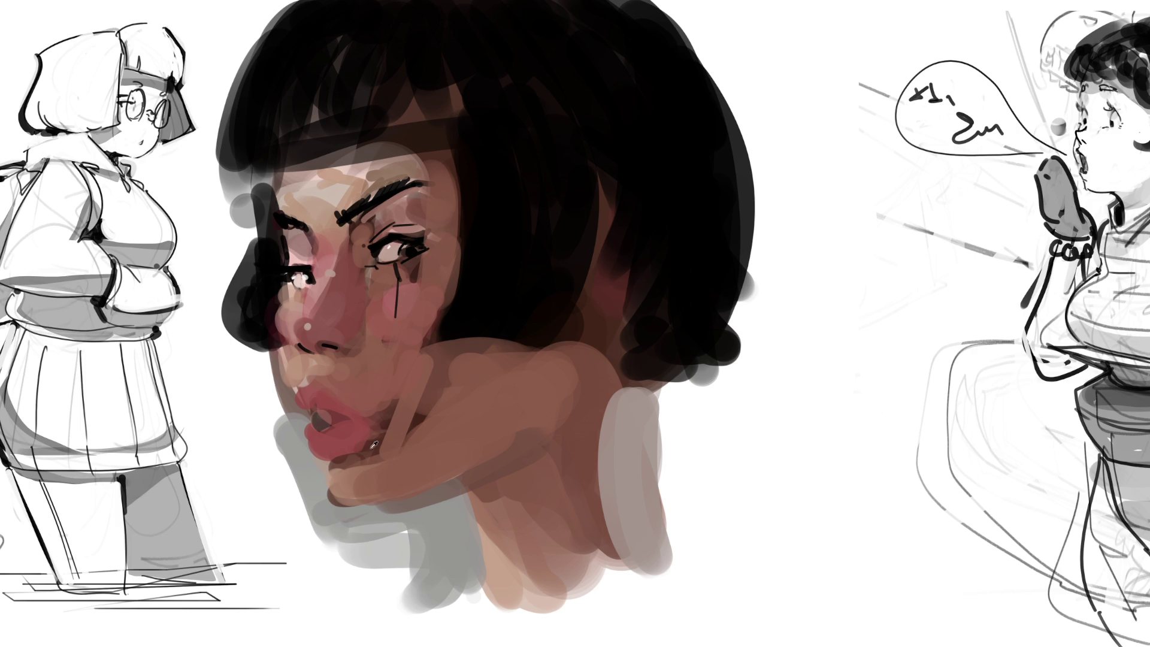
Paint brown shadows under the lower lip, across the cheek and over the neck
{"action": "mouse_move", "coordinate": [344, 456]}
{"action": "left_mouse_down"}
{"action": "mouse_move", "coordinate": [403, 426]}
{"action": "mouse_move", "coordinate": [372, 467]}
{"action": "left_mouse_up"}
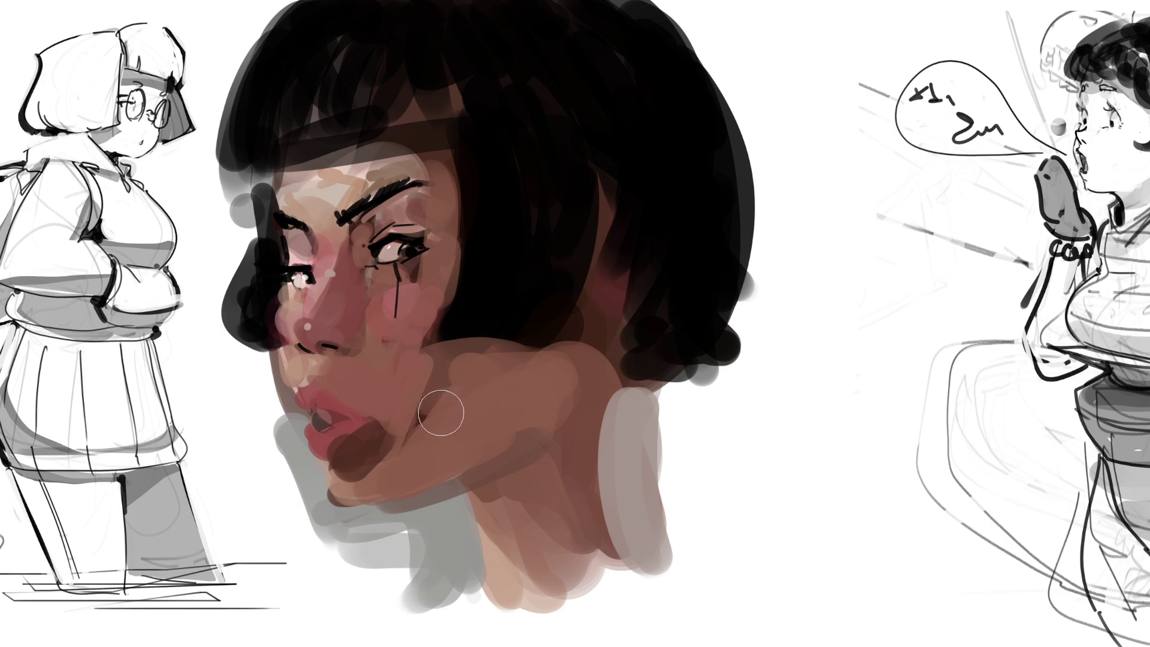
{"action": "mouse_move", "coordinate": [414, 359]}
{"action": "left_mouse_down"}
{"action": "mouse_move", "coordinate": [394, 424]}
{"action": "mouse_move", "coordinate": [439, 383]}
{"action": "mouse_move", "coordinate": [387, 464]}
{"action": "mouse_move", "coordinate": [513, 367]}
{"action": "mouse_move", "coordinate": [566, 361]}
{"action": "left_mouse_up"}
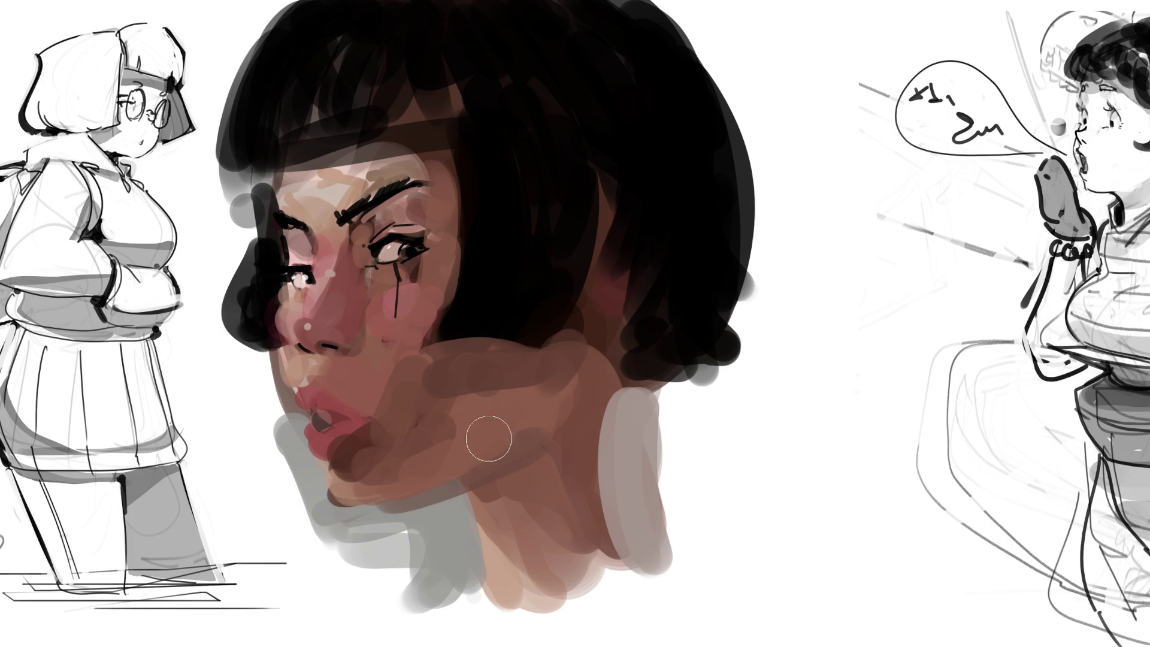
{"action": "mouse_move", "coordinate": [543, 488]}
{"action": "left_mouse_down"}
{"action": "mouse_move", "coordinate": [542, 527]}
{"action": "mouse_move", "coordinate": [461, 488]}
{"action": "mouse_move", "coordinate": [505, 566]}
{"action": "left_mouse_up"}
Lighten the neck below the jaw with sampled beige and add a soft pink cheek blush
{"action": "left_click", "coordinate": [497, 552]}
{"action": "mouse_move", "coordinate": [437, 494]}
{"action": "left_mouse_down"}
{"action": "mouse_move", "coordinate": [479, 581]}
{"action": "mouse_move", "coordinate": [473, 623]}
{"action": "left_mouse_up"}
{"action": "left_click_drag", "start_coordinate": [420, 503], "coordinate": [455, 611]}
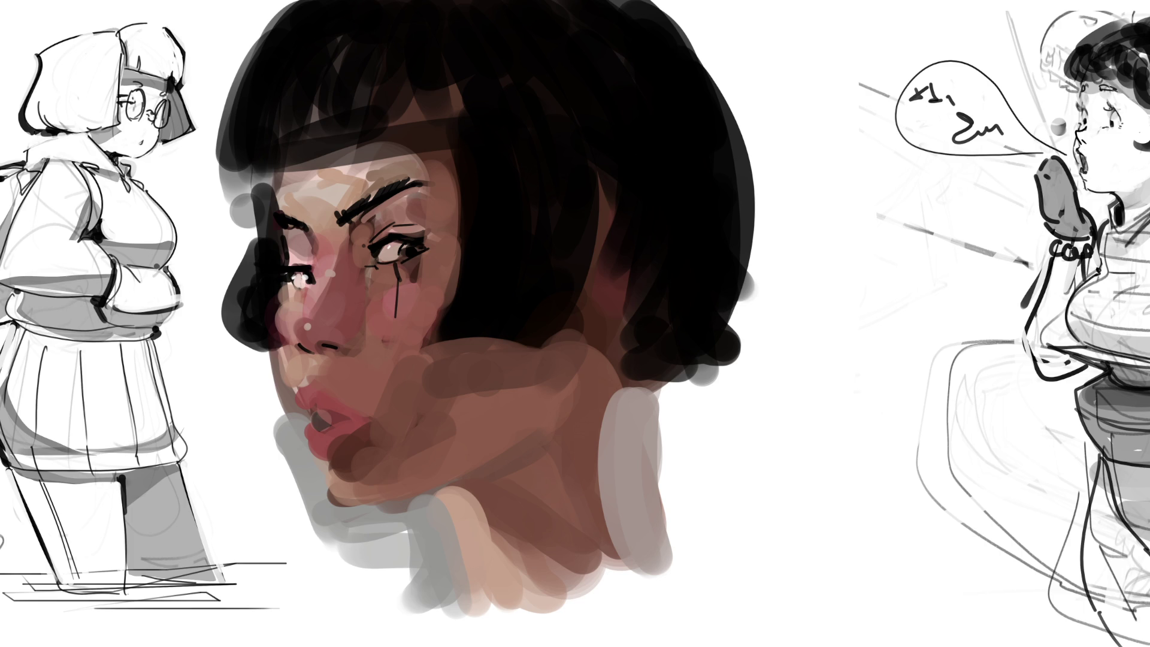
{"action": "mouse_move", "coordinate": [398, 307]}
{"action": "left_mouse_down"}
{"action": "mouse_move", "coordinate": [449, 303]}
{"action": "mouse_move", "coordinate": [475, 278]}
{"action": "mouse_move", "coordinate": [372, 317]}
{"action": "left_mouse_up"}
{"action": "left_click_drag", "start_coordinate": [303, 328], "coordinate": [270, 375]}
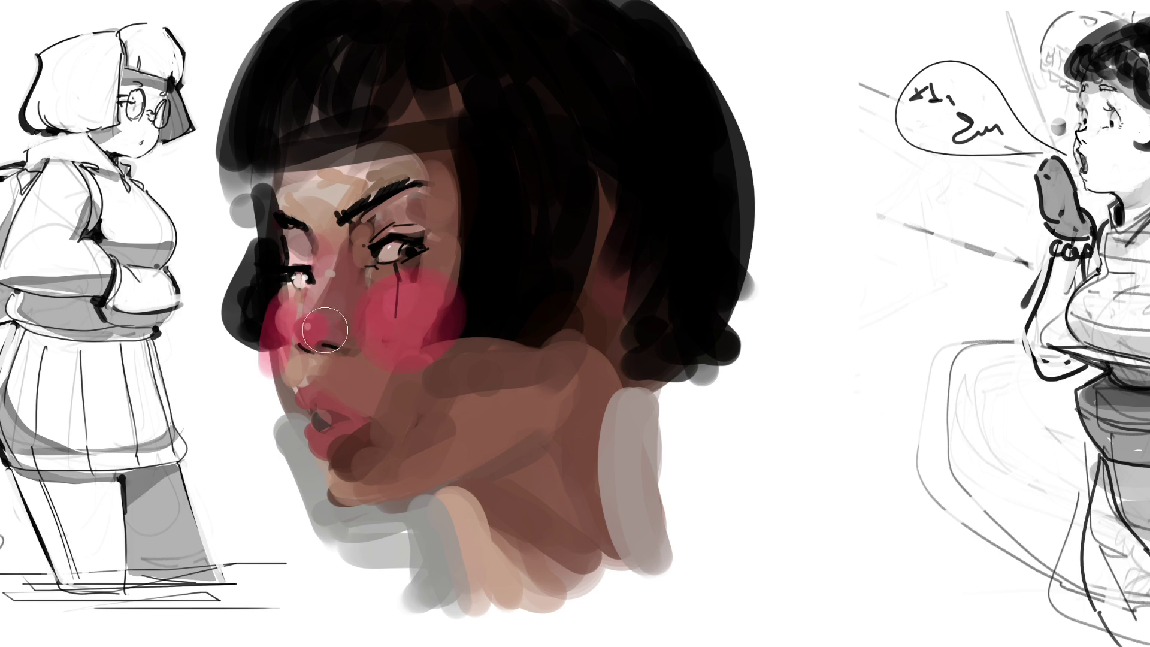
{"action": "left_click_drag", "start_coordinate": [344, 421], "coordinate": [385, 436]}
{"action": "key", "text": "ctrl+z"}
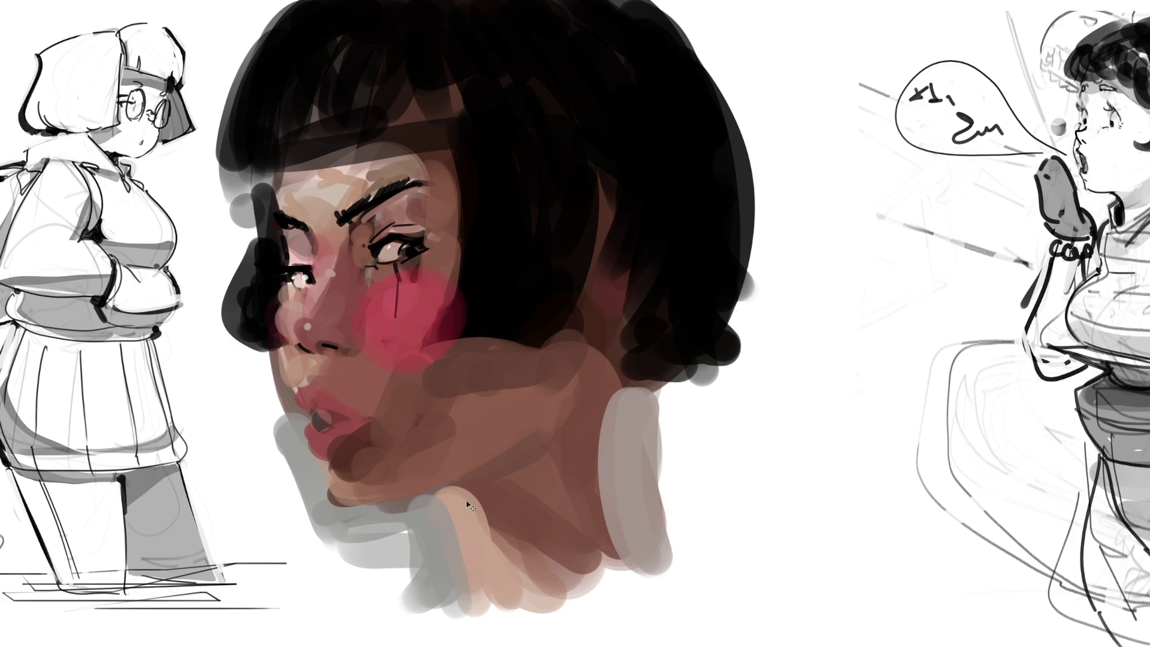
{"action": "key", "text": "ctrl+z"}
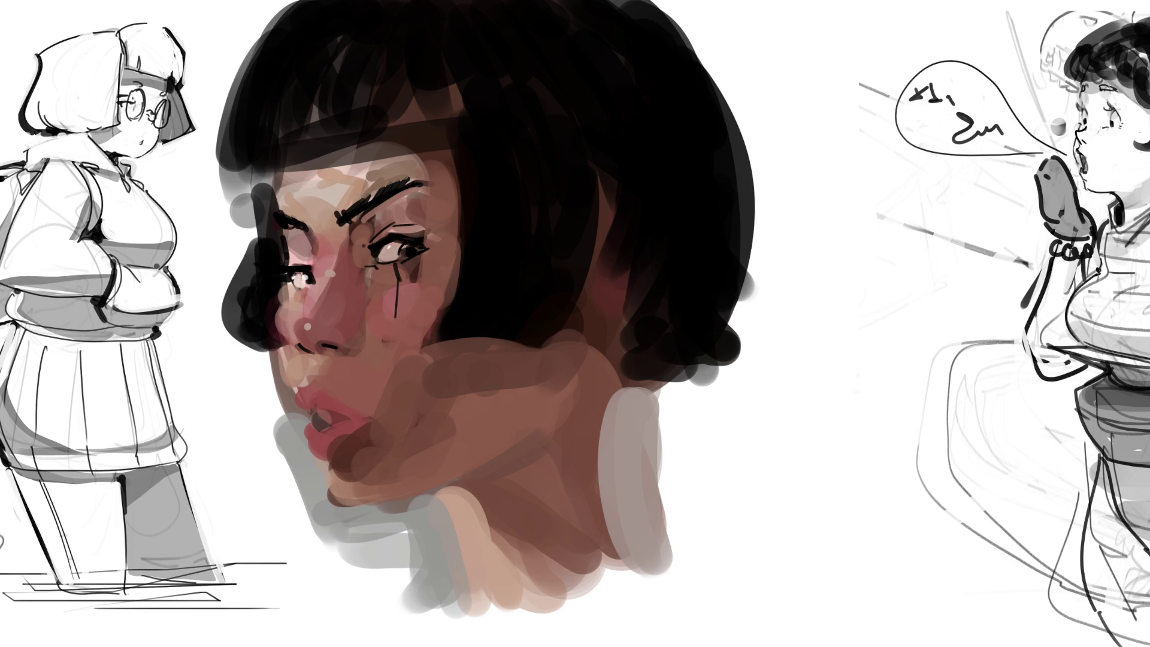
Darken the hair above the brow and along its left edge, then add a pale left rim
{"action": "mouse_move", "coordinate": [411, 90]}
{"action": "left_mouse_down"}
{"action": "mouse_move", "coordinate": [424, 97]}
{"action": "mouse_move", "coordinate": [366, 96]}
{"action": "left_mouse_up"}
{"action": "mouse_move", "coordinate": [269, 42]}
{"action": "left_mouse_down"}
{"action": "mouse_move", "coordinate": [239, 201]}
{"action": "mouse_move", "coordinate": [244, 174]}
{"action": "mouse_move", "coordinate": [262, 162]}
{"action": "mouse_move", "coordinate": [431, 117]}
{"action": "left_mouse_up"}
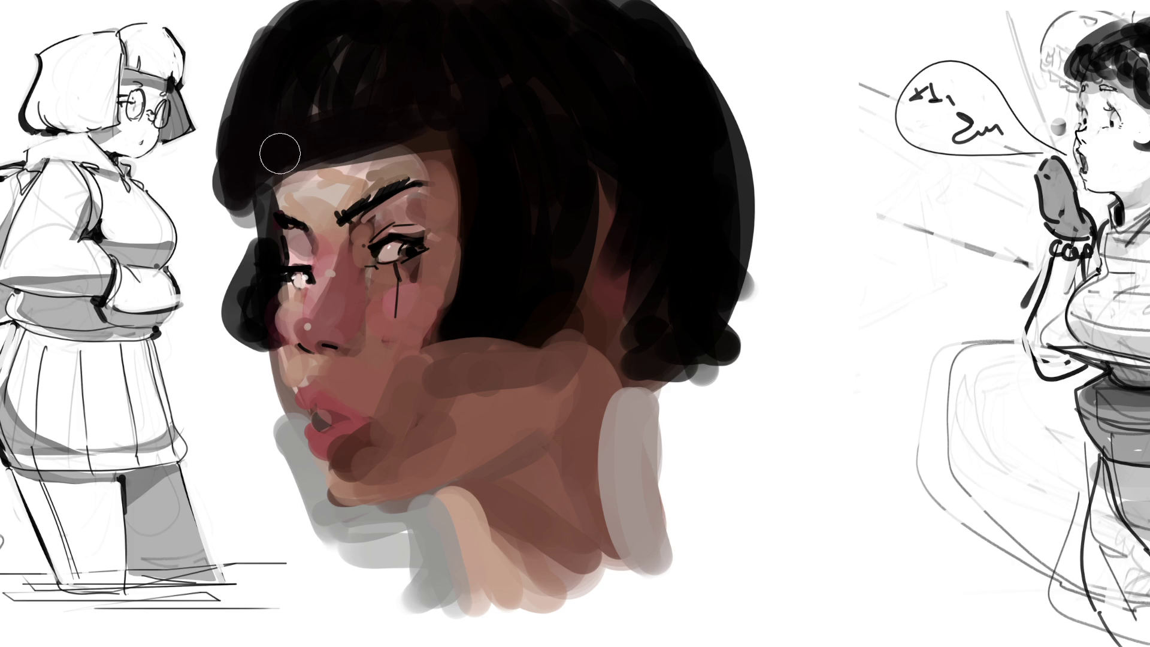
{"action": "mouse_move", "coordinate": [248, 22]}
{"action": "left_mouse_down"}
{"action": "mouse_move", "coordinate": [232, 213]}
{"action": "mouse_move", "coordinate": [254, 213]}
{"action": "mouse_move", "coordinate": [237, 326]}
{"action": "left_mouse_up"}
{"action": "left_click_drag", "start_coordinate": [238, 231], "coordinate": [240, 335]}
Darken the hair along both sides of the face and cover the reddish patch
{"action": "left_click_drag", "start_coordinate": [459, 171], "coordinate": [458, 286]}
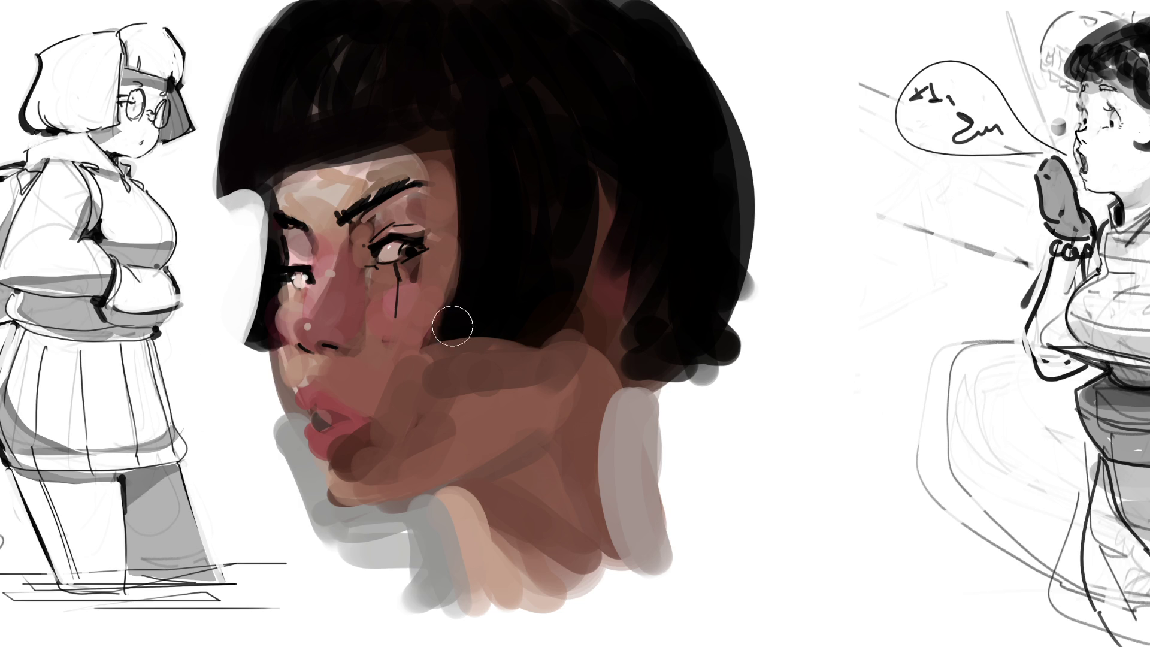
{"action": "left_click_drag", "start_coordinate": [602, 174], "coordinate": [610, 296]}
{"action": "left_click_drag", "start_coordinate": [614, 242], "coordinate": [609, 305]}
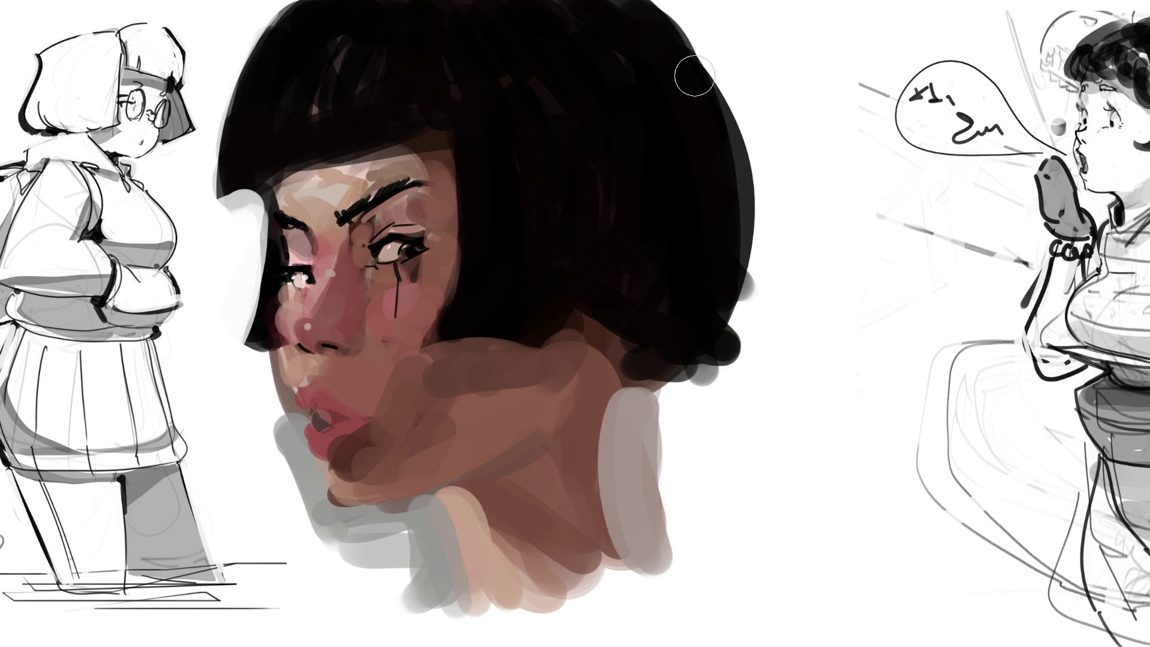
Soften the hair's right edge with a light grey rim
{"action": "left_click_drag", "start_coordinate": [728, 108], "coordinate": [745, 263]}
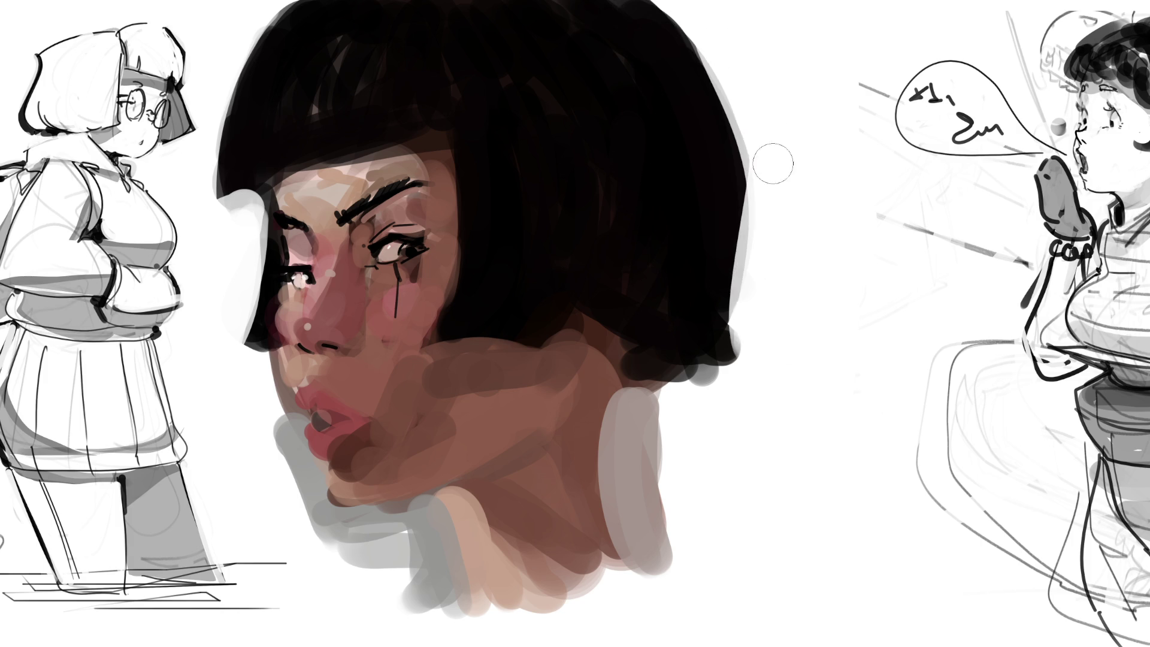
{"action": "left_click_drag", "start_coordinate": [742, 153], "coordinate": [736, 356]}
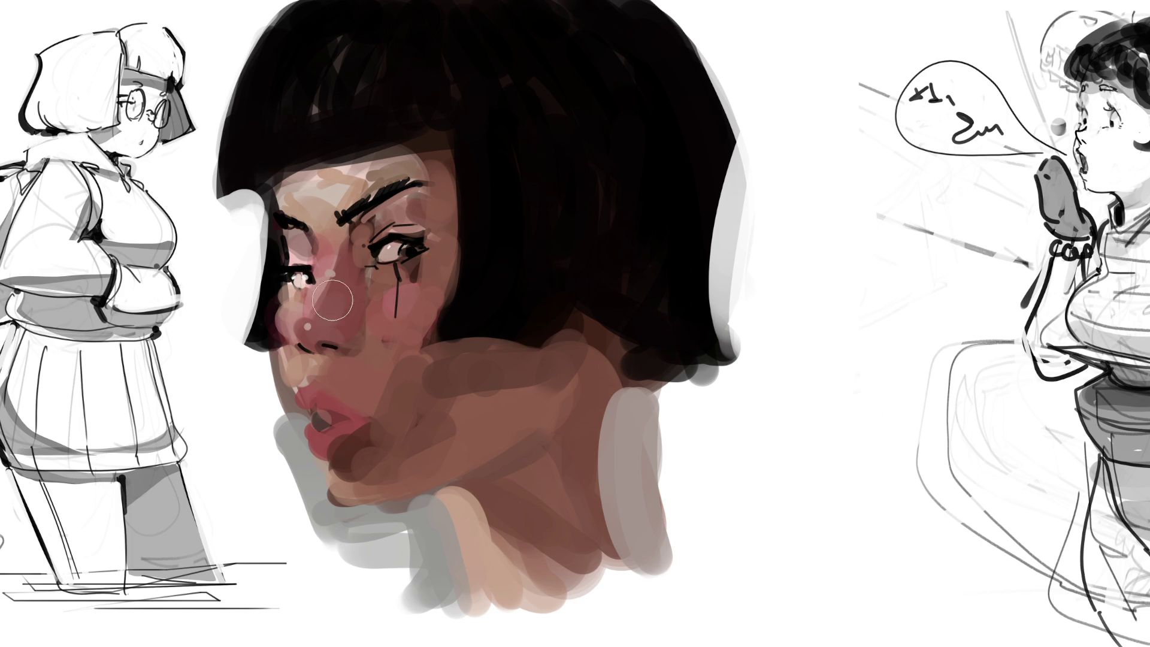
{"action": "left_click", "coordinate": [353, 302], "text": "ctrl"}
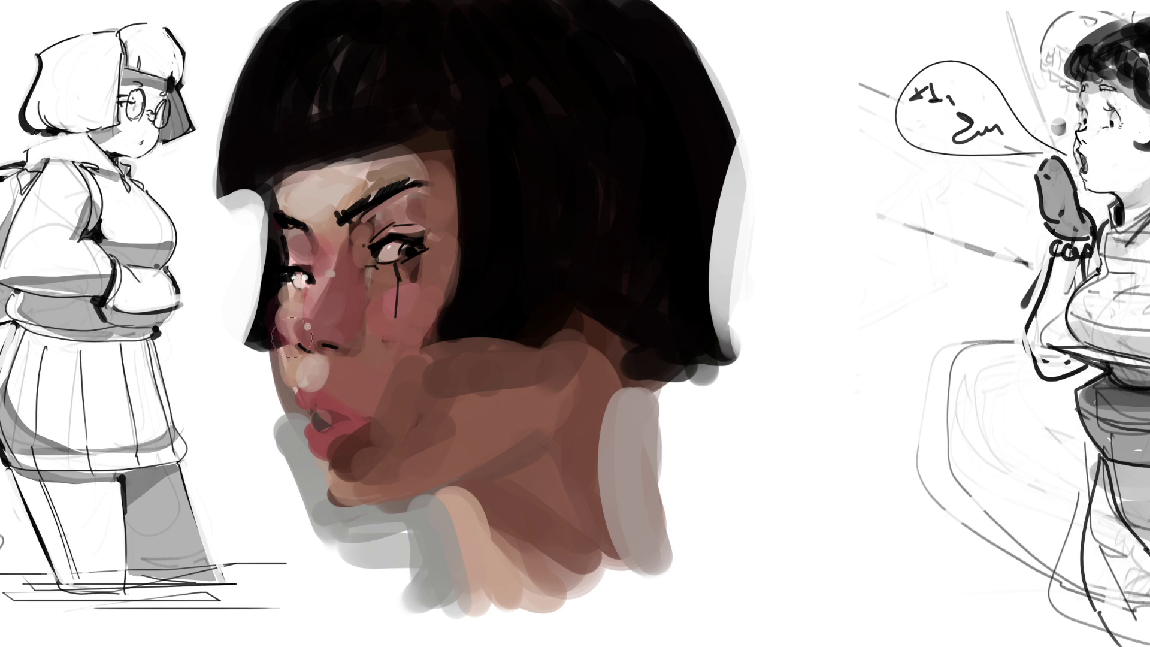
Dab light beige beside the nose and on the chin, and pink on the right cheek and under the eye
{"action": "left_click_drag", "start_coordinate": [277, 299], "coordinate": [303, 367]}
{"action": "mouse_move", "coordinate": [383, 293]}
{"action": "left_mouse_down"}
{"action": "mouse_move", "coordinate": [371, 428]}
{"action": "mouse_move", "coordinate": [380, 422]}
{"action": "left_mouse_up"}
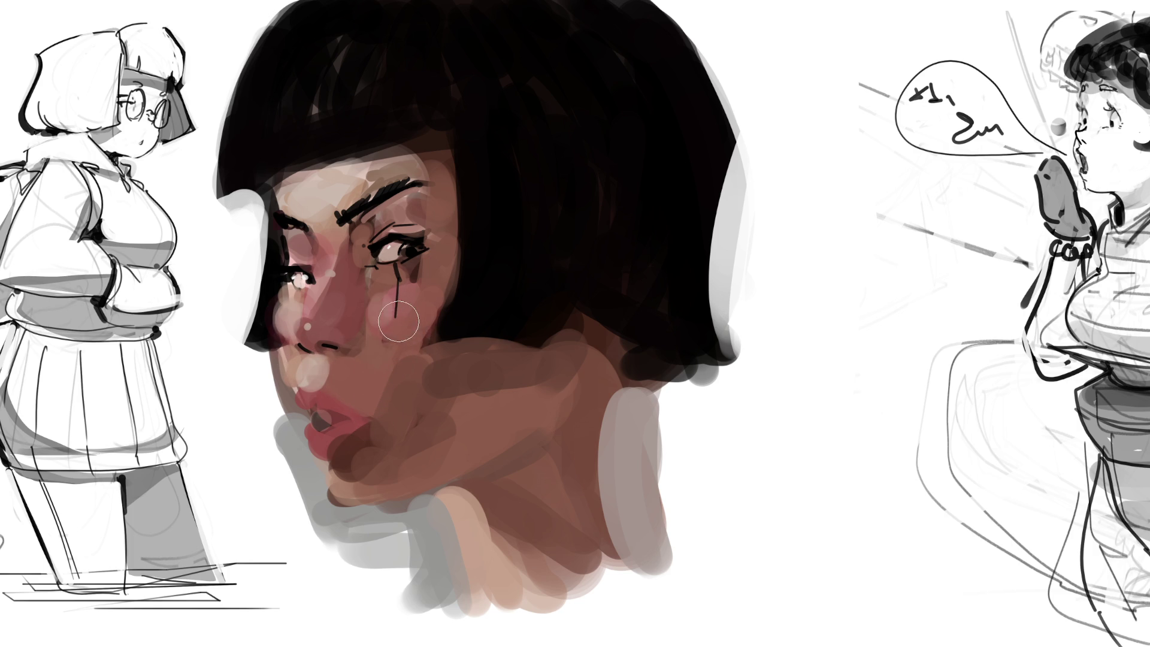
{"action": "mouse_move", "coordinate": [414, 309]}
{"action": "left_mouse_down"}
{"action": "mouse_move", "coordinate": [395, 302]}
{"action": "mouse_move", "coordinate": [389, 317]}
{"action": "mouse_move", "coordinate": [383, 270]}
{"action": "mouse_move", "coordinate": [422, 214]}
{"action": "left_mouse_up"}
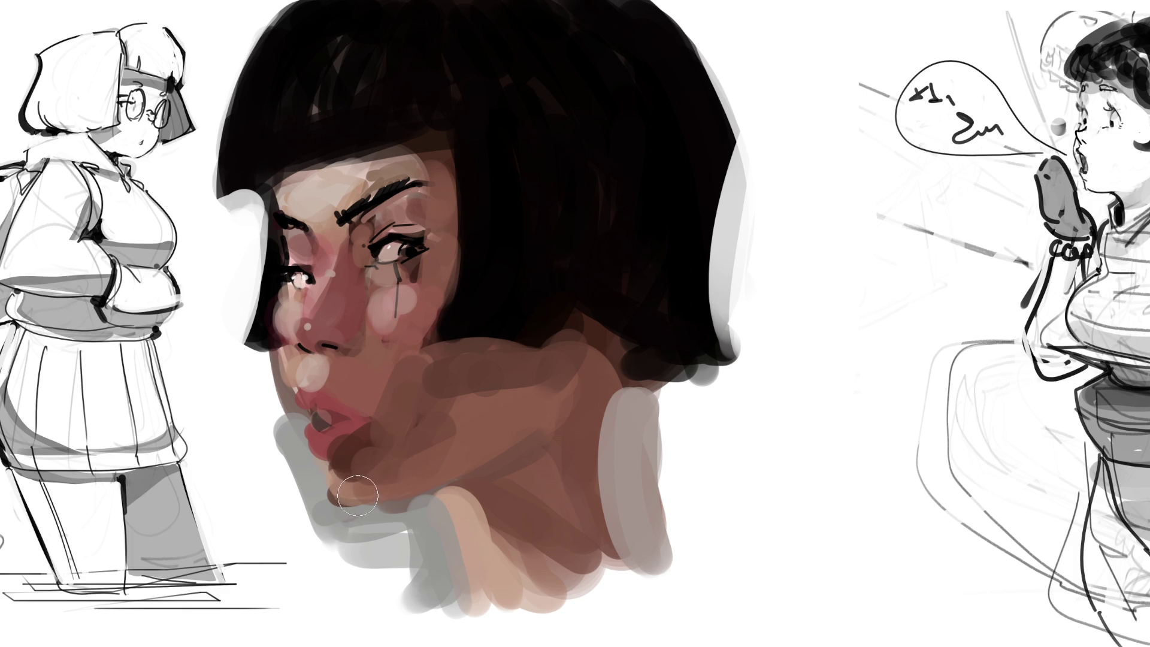
{"action": "left_click_drag", "start_coordinate": [333, 481], "coordinate": [340, 495]}
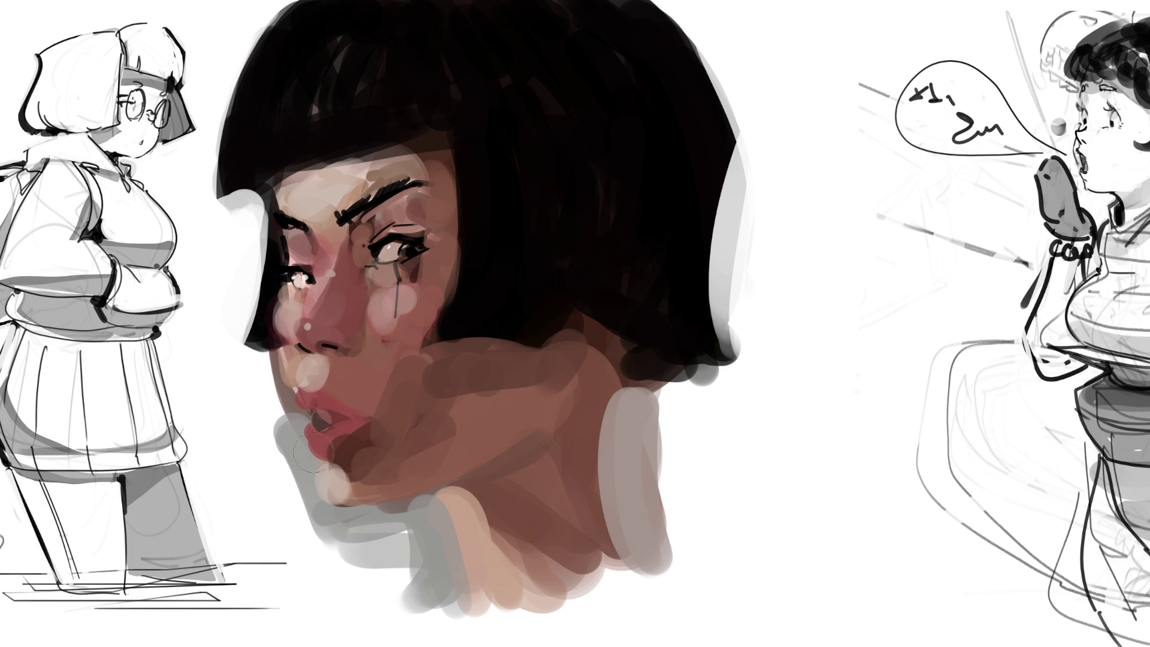
Block in grey background left of the face, from the chin up beside the hair
{"action": "mouse_move", "coordinate": [256, 367]}
{"action": "left_mouse_down"}
{"action": "mouse_move", "coordinate": [298, 507]}
{"action": "mouse_move", "coordinate": [284, 538]}
{"action": "mouse_move", "coordinate": [311, 581]}
{"action": "mouse_move", "coordinate": [413, 545]}
{"action": "mouse_move", "coordinate": [440, 595]}
{"action": "left_mouse_up"}
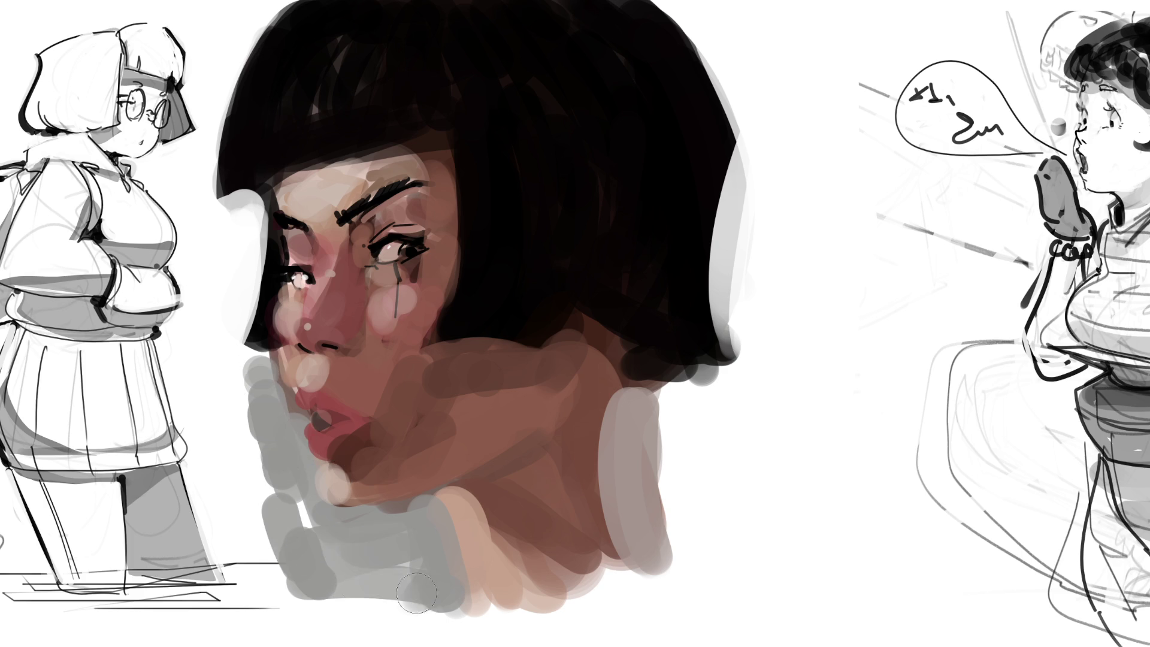
{"action": "left_click_drag", "start_coordinate": [239, 374], "coordinate": [255, 599]}
{"action": "left_click_drag", "start_coordinate": [243, 206], "coordinate": [230, 359]}
{"action": "left_click_drag", "start_coordinate": [230, 231], "coordinate": [231, 359]}
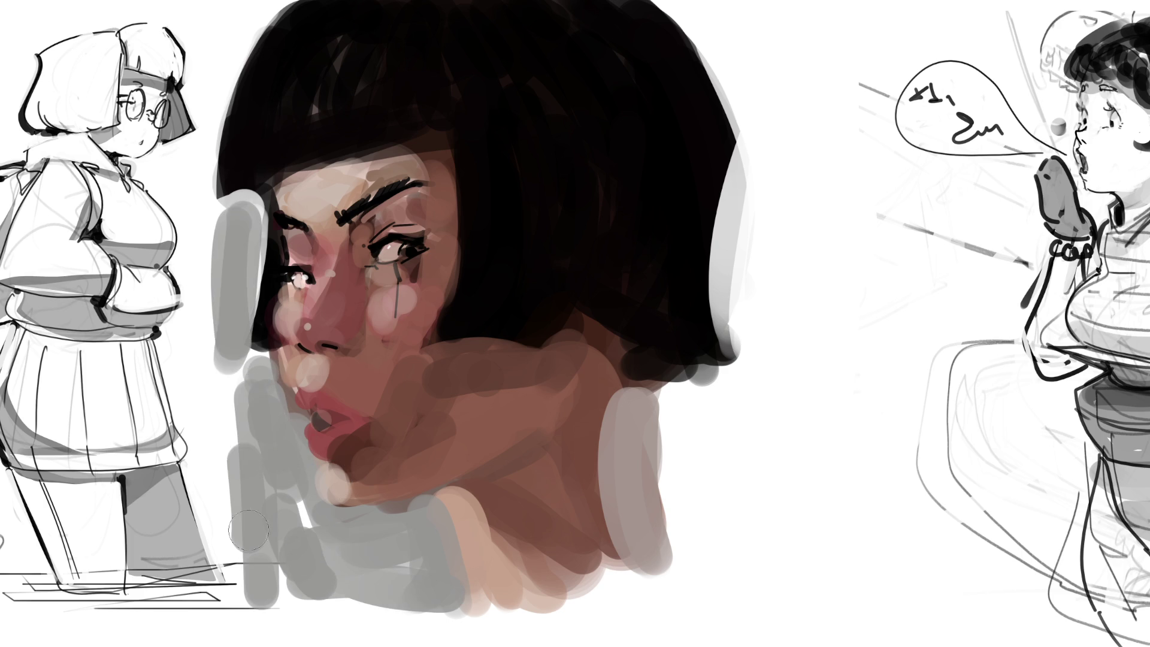
{"action": "mouse_move", "coordinate": [215, 24]}
{"action": "left_mouse_down"}
{"action": "mouse_move", "coordinate": [210, 180]}
{"action": "mouse_move", "coordinate": [202, 93]}
{"action": "mouse_move", "coordinate": [210, 556]}
{"action": "mouse_move", "coordinate": [371, 611]}
{"action": "mouse_move", "coordinate": [467, 608]}
{"action": "left_mouse_up"}
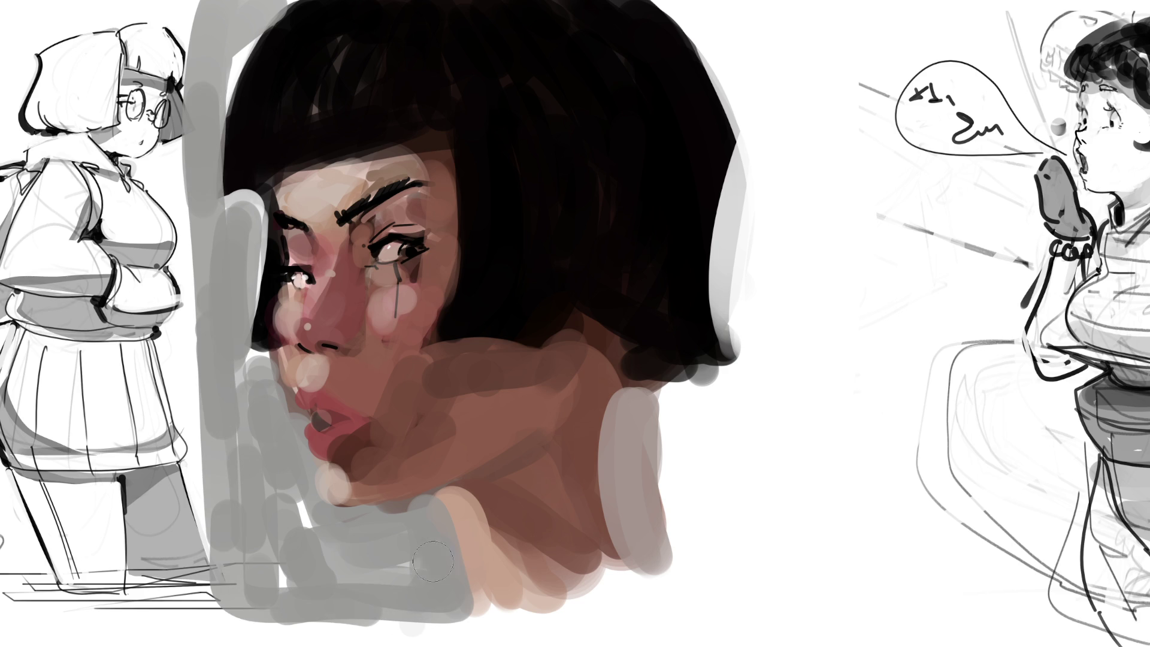
Paint tall grey background strokes right of the neck and hair, up to the top
{"action": "mouse_move", "coordinate": [674, 414]}
{"action": "left_mouse_down"}
{"action": "mouse_move", "coordinate": [679, 605]}
{"action": "mouse_move", "coordinate": [719, 515]}
{"action": "left_mouse_up"}
{"action": "mouse_move", "coordinate": [674, 474]}
{"action": "left_mouse_down"}
{"action": "mouse_move", "coordinate": [680, 554]}
{"action": "mouse_move", "coordinate": [770, 455]}
{"action": "left_mouse_up"}
{"action": "mouse_move", "coordinate": [773, 287]}
{"action": "left_mouse_down"}
{"action": "mouse_move", "coordinate": [775, 503]}
{"action": "mouse_move", "coordinate": [746, 491]}
{"action": "left_mouse_up"}
{"action": "left_click_drag", "start_coordinate": [751, 150], "coordinate": [761, 328]}
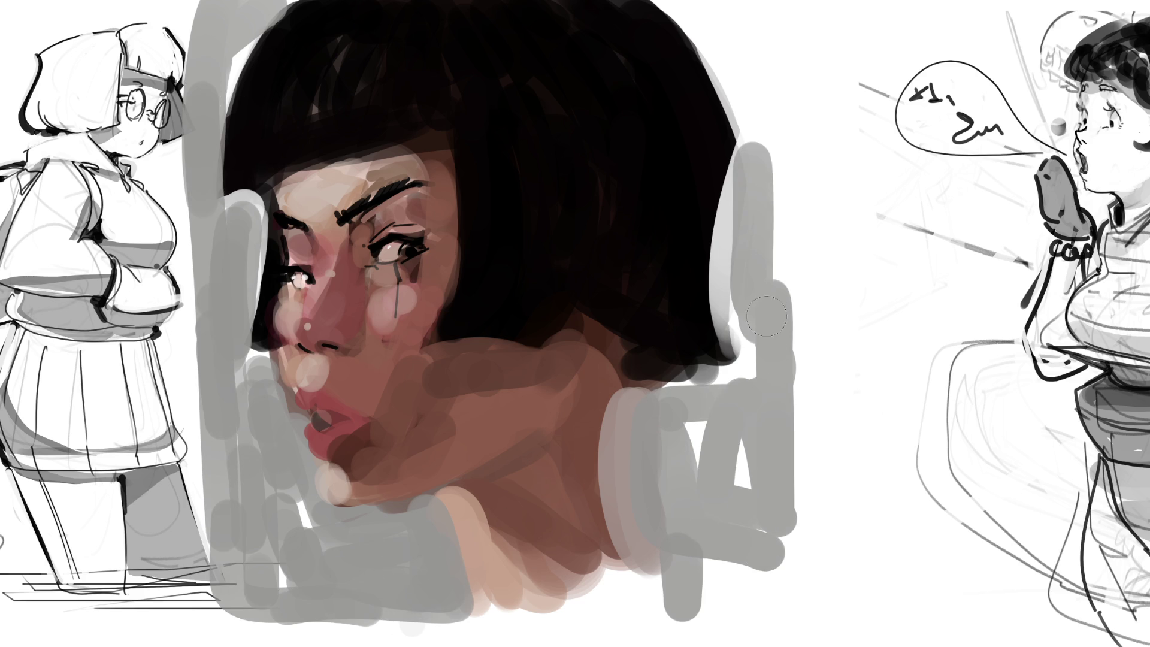
{"action": "left_click_drag", "start_coordinate": [773, 287], "coordinate": [751, 9]}
{"action": "left_click_drag", "start_coordinate": [665, 12], "coordinate": [769, 137]}
{"action": "mouse_move", "coordinate": [779, 9]}
{"action": "left_mouse_down"}
{"action": "mouse_move", "coordinate": [800, 456]}
{"action": "mouse_move", "coordinate": [724, 419]}
{"action": "mouse_move", "coordinate": [671, 575]}
{"action": "mouse_move", "coordinate": [727, 573]}
{"action": "left_mouse_up"}
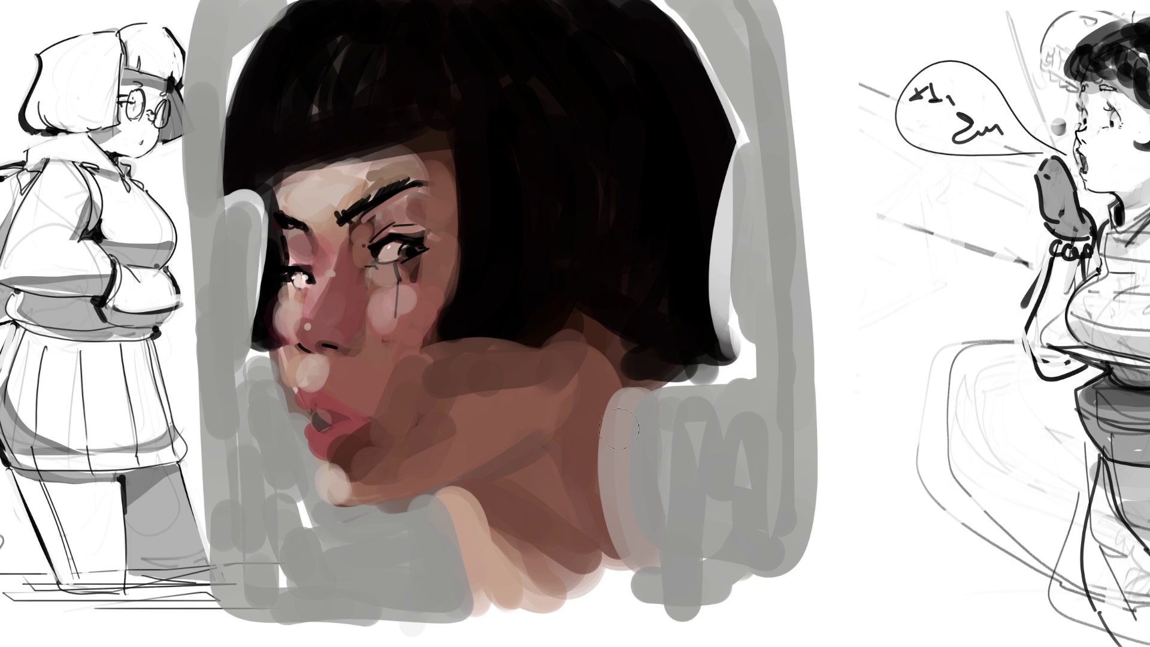
Paint a dark shadow down the neck and fill the gap under the hair
{"action": "mouse_move", "coordinate": [595, 354]}
{"action": "left_mouse_down"}
{"action": "mouse_move", "coordinate": [581, 423]}
{"action": "mouse_move", "coordinate": [588, 458]}
{"action": "left_mouse_up"}
{"action": "mouse_move", "coordinate": [584, 326]}
{"action": "left_mouse_down"}
{"action": "mouse_move", "coordinate": [640, 376]}
{"action": "mouse_move", "coordinate": [598, 393]}
{"action": "mouse_move", "coordinate": [615, 424]}
{"action": "left_mouse_up"}
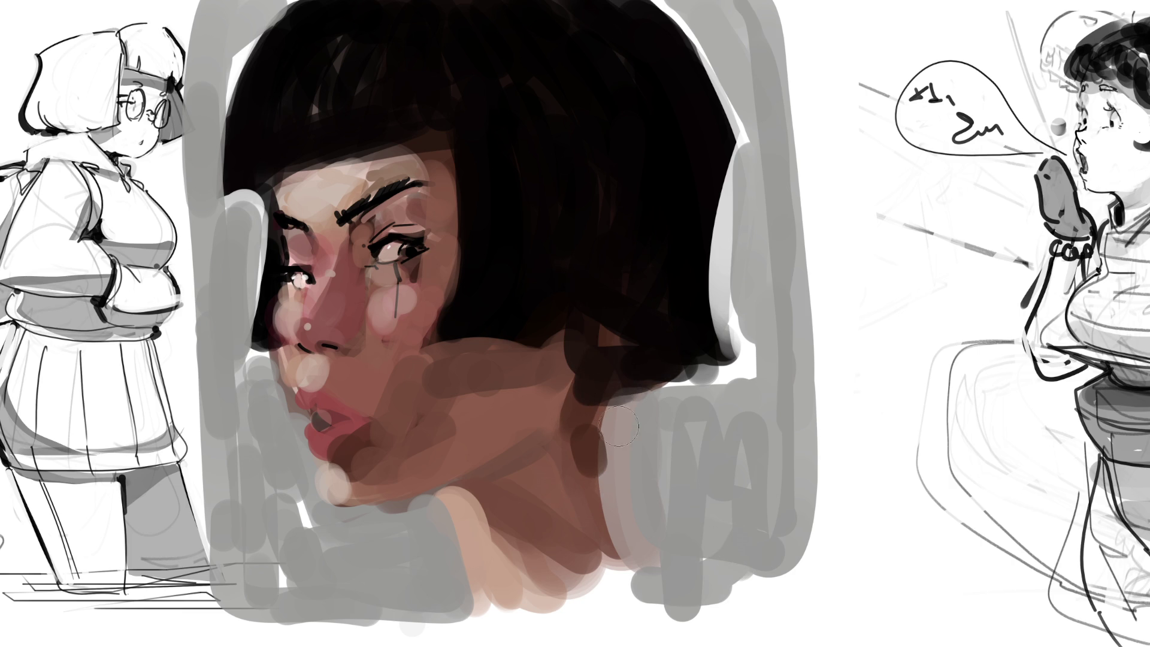
{"action": "left_click_drag", "start_coordinate": [683, 382], "coordinate": [611, 407]}
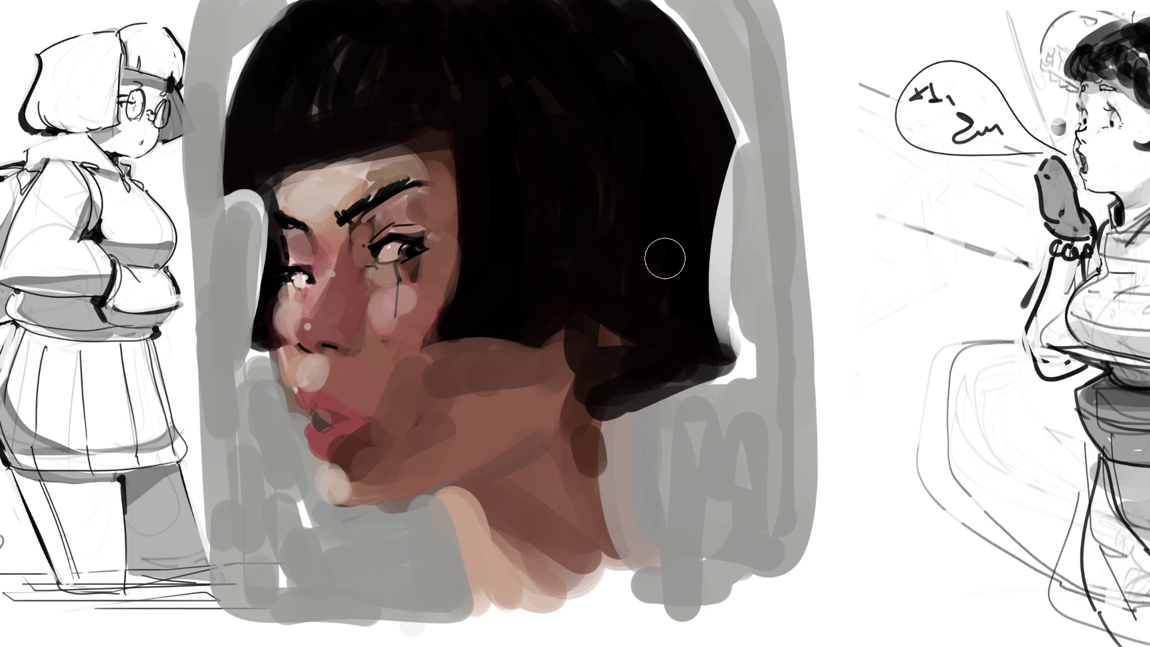
Extend the hair over the neck and lay warm brown strokes along the lower jaw
{"action": "mouse_move", "coordinate": [618, 286]}
{"action": "left_mouse_down"}
{"action": "mouse_move", "coordinate": [606, 379]}
{"action": "mouse_move", "coordinate": [673, 329]}
{"action": "left_mouse_up"}
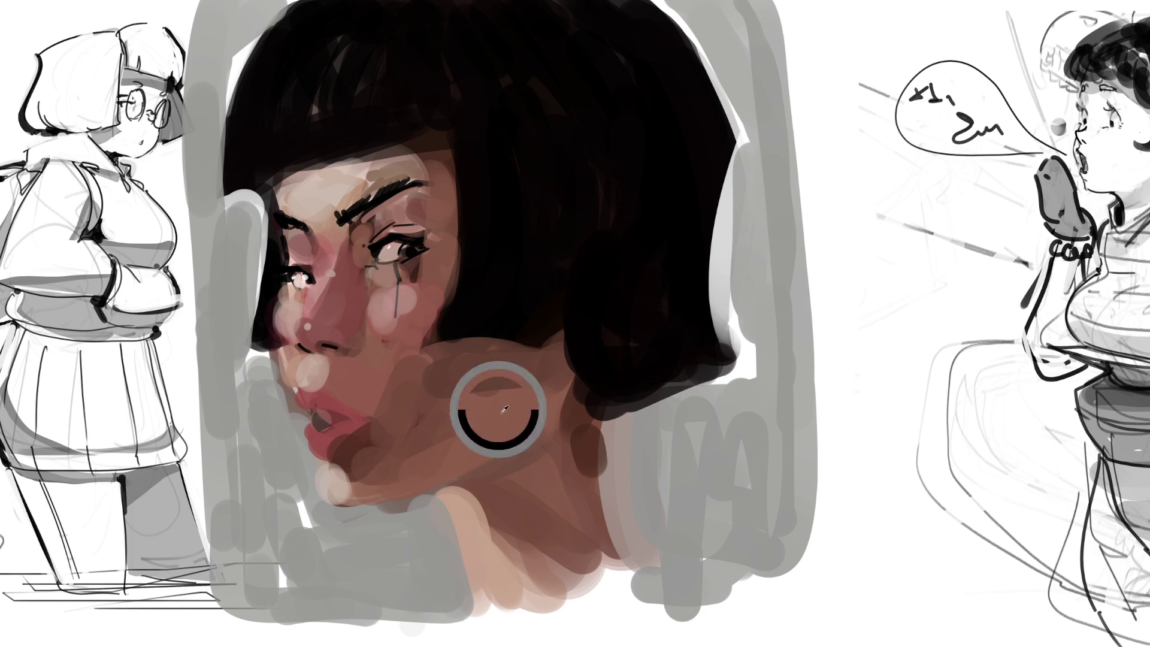
{"action": "mouse_move", "coordinate": [431, 452]}
{"action": "left_mouse_down"}
{"action": "mouse_move", "coordinate": [441, 378]}
{"action": "mouse_move", "coordinate": [377, 470]}
{"action": "left_mouse_up"}
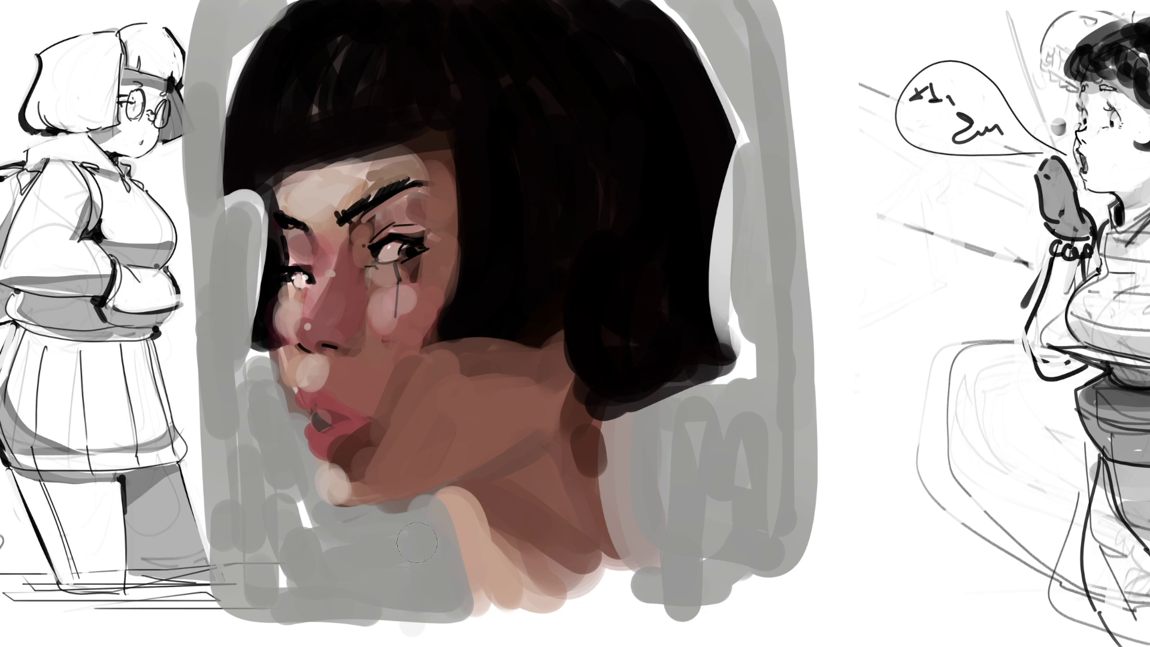
{"action": "mouse_move", "coordinate": [566, 461]}
{"action": "left_mouse_down"}
{"action": "mouse_move", "coordinate": [549, 382]}
{"action": "mouse_move", "coordinate": [545, 441]}
{"action": "mouse_move", "coordinate": [541, 377]}
{"action": "mouse_move", "coordinate": [465, 487]}
{"action": "left_mouse_up"}
{"action": "left_click", "coordinate": [403, 486], "text": "alt"}
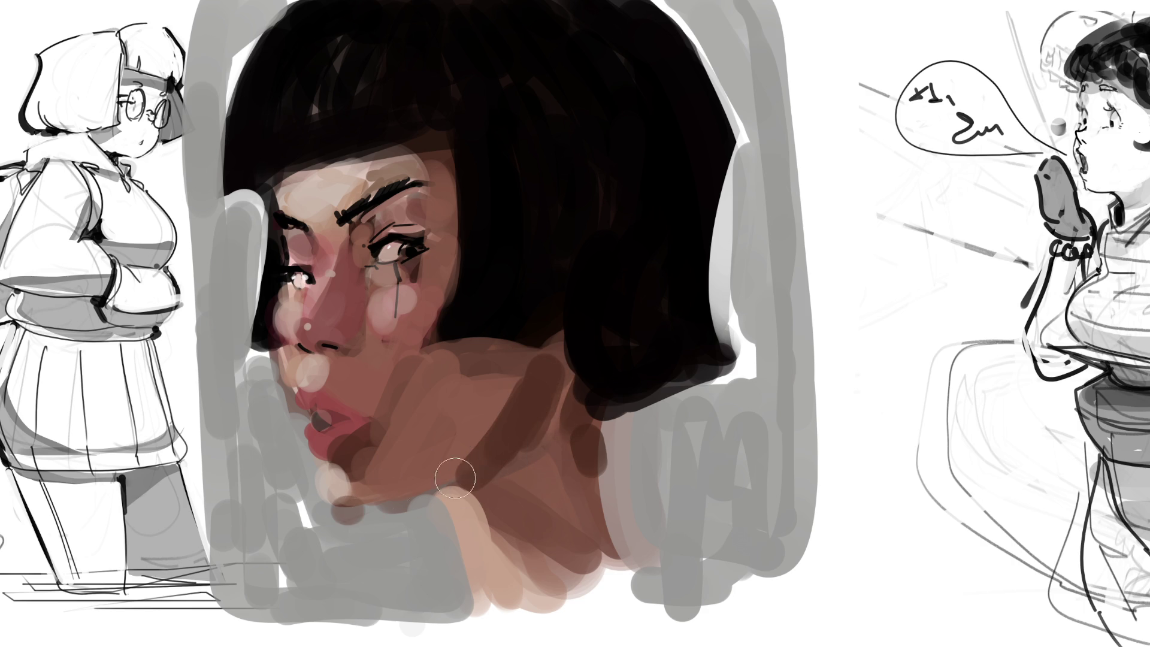
{"action": "left_click_drag", "start_coordinate": [339, 520], "coordinate": [470, 479]}
{"action": "left_click_drag", "start_coordinate": [336, 516], "coordinate": [372, 483]}
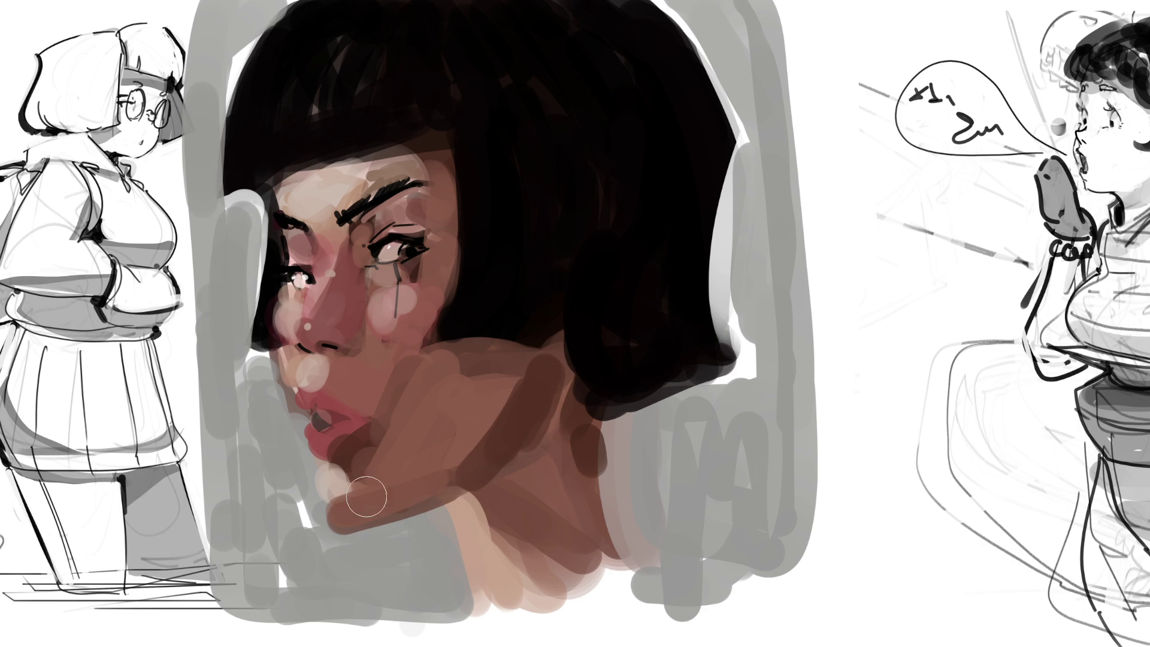
{"action": "mouse_move", "coordinate": [299, 469]}
{"action": "left_mouse_down"}
{"action": "mouse_move", "coordinate": [308, 497]}
{"action": "mouse_move", "coordinate": [368, 542]}
{"action": "left_mouse_up"}
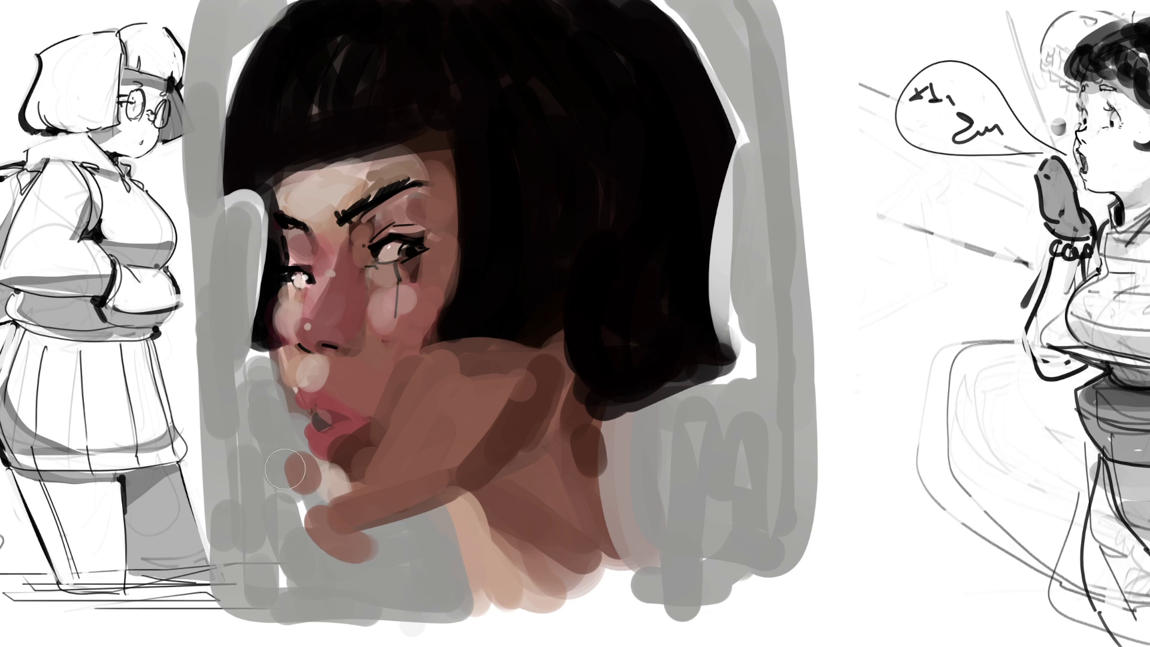
Reshape the lower lip and chin, and push grey background under the chin and jaw
{"action": "mouse_move", "coordinate": [281, 452]}
{"action": "left_mouse_down"}
{"action": "mouse_move", "coordinate": [359, 548]}
{"action": "mouse_move", "coordinate": [387, 541]}
{"action": "left_mouse_up"}
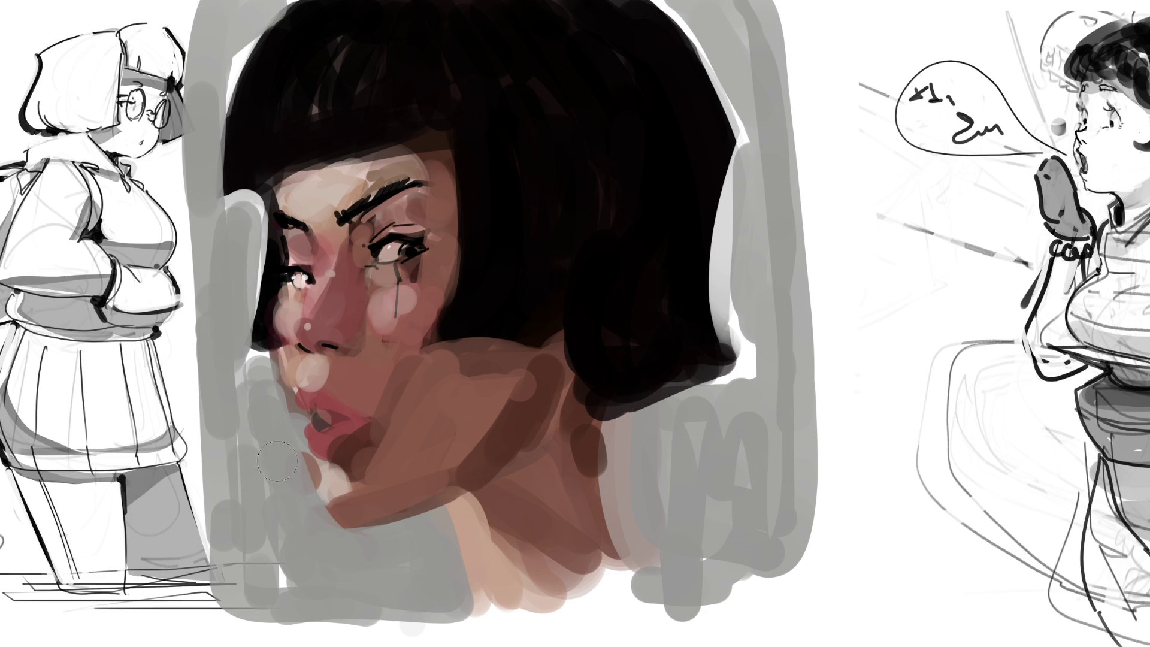
{"action": "mouse_move", "coordinate": [406, 491]}
{"action": "left_mouse_down"}
{"action": "mouse_move", "coordinate": [334, 436]}
{"action": "mouse_move", "coordinate": [392, 394]}
{"action": "mouse_move", "coordinate": [341, 439]}
{"action": "mouse_move", "coordinate": [367, 418]}
{"action": "mouse_move", "coordinate": [323, 396]}
{"action": "mouse_move", "coordinate": [366, 397]}
{"action": "mouse_move", "coordinate": [335, 386]}
{"action": "left_mouse_up"}
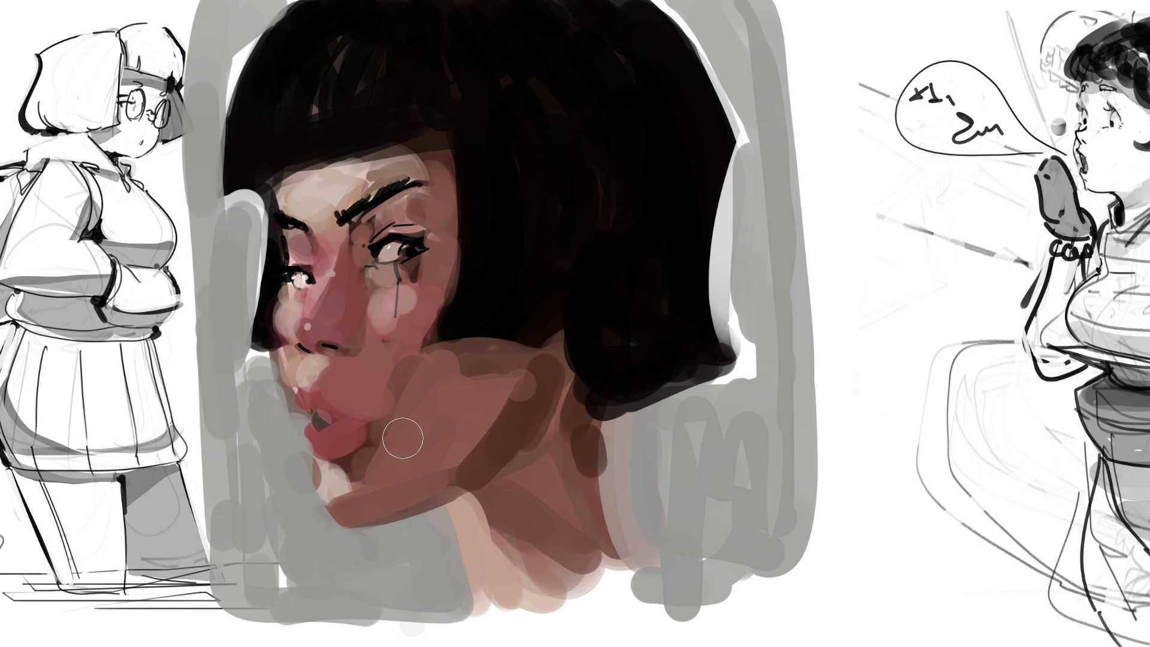
{"action": "left_click_drag", "start_coordinate": [398, 364], "coordinate": [392, 384]}
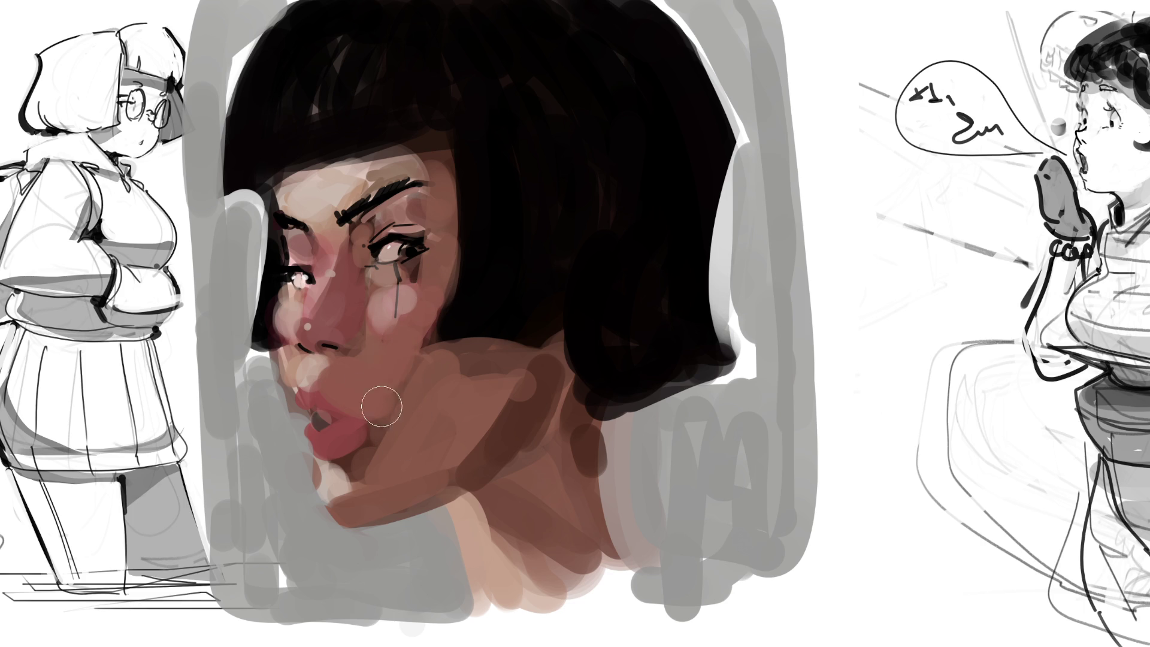
{"action": "mouse_move", "coordinate": [390, 464]}
{"action": "left_mouse_down"}
{"action": "mouse_move", "coordinate": [346, 480]}
{"action": "mouse_move", "coordinate": [347, 504]}
{"action": "mouse_move", "coordinate": [412, 482]}
{"action": "mouse_move", "coordinate": [349, 507]}
{"action": "mouse_move", "coordinate": [344, 482]}
{"action": "left_mouse_up"}
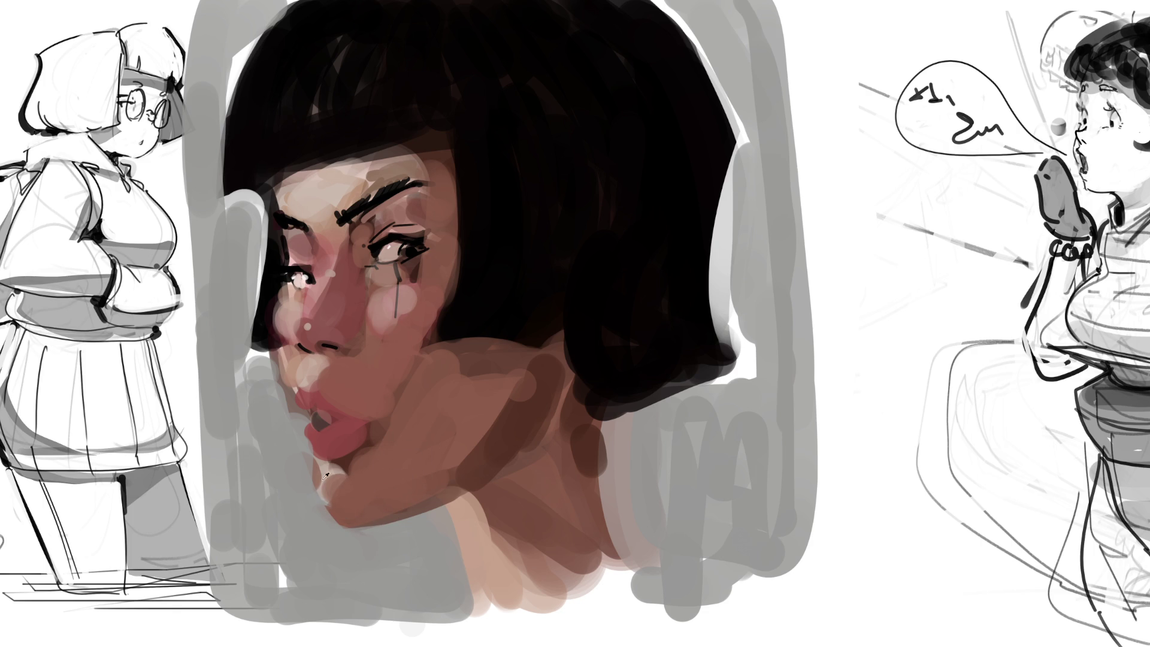
{"action": "left_click_drag", "start_coordinate": [290, 458], "coordinate": [350, 519]}
{"action": "mouse_move", "coordinate": [288, 431]}
{"action": "left_mouse_down"}
{"action": "mouse_move", "coordinate": [336, 521]}
{"action": "mouse_move", "coordinate": [397, 487]}
{"action": "mouse_move", "coordinate": [367, 520]}
{"action": "mouse_move", "coordinate": [460, 476]}
{"action": "left_mouse_up"}
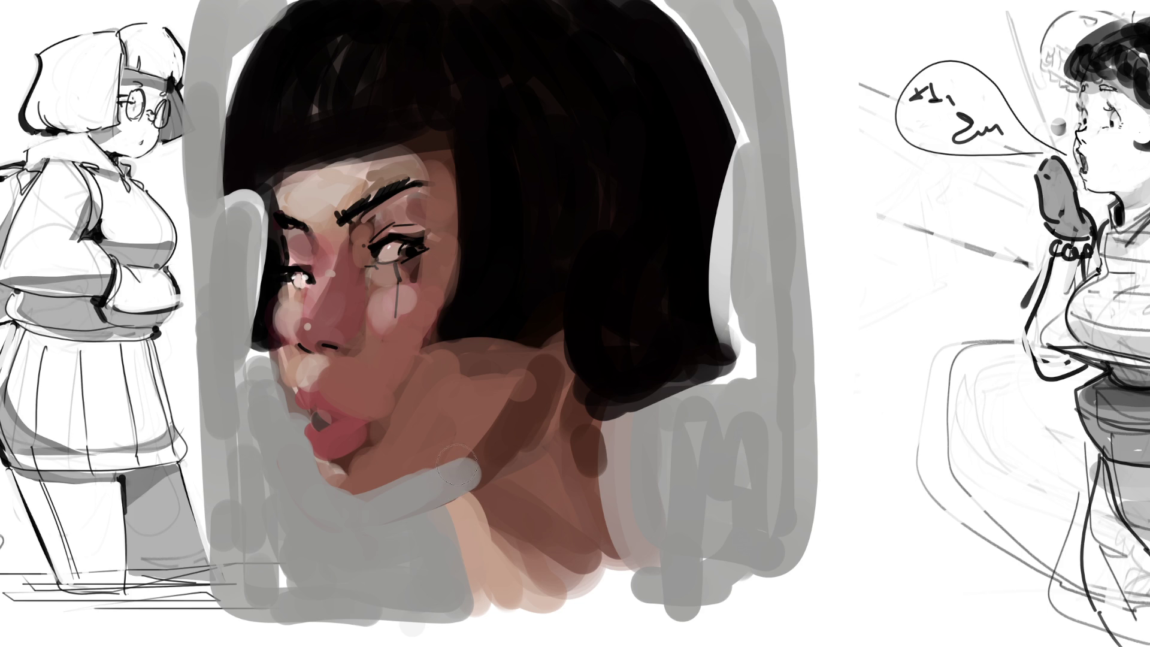
{"action": "left_click_drag", "start_coordinate": [445, 460], "coordinate": [476, 481]}
{"action": "left_click_drag", "start_coordinate": [429, 513], "coordinate": [454, 570]}
Shade the neck below the jaw with layered dark and lighter brown strokes
{"action": "left_click_drag", "start_coordinate": [455, 473], "coordinate": [479, 573]}
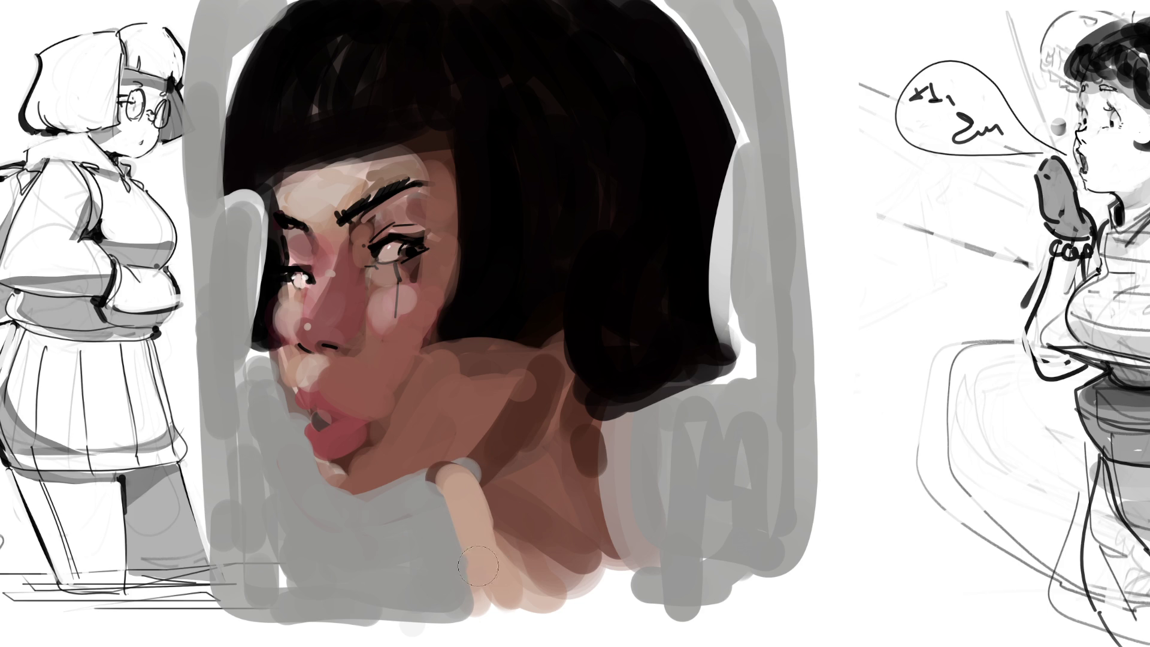
{"action": "mouse_move", "coordinate": [446, 476]}
{"action": "left_mouse_down"}
{"action": "mouse_move", "coordinate": [464, 479]}
{"action": "mouse_move", "coordinate": [531, 415]}
{"action": "left_mouse_up"}
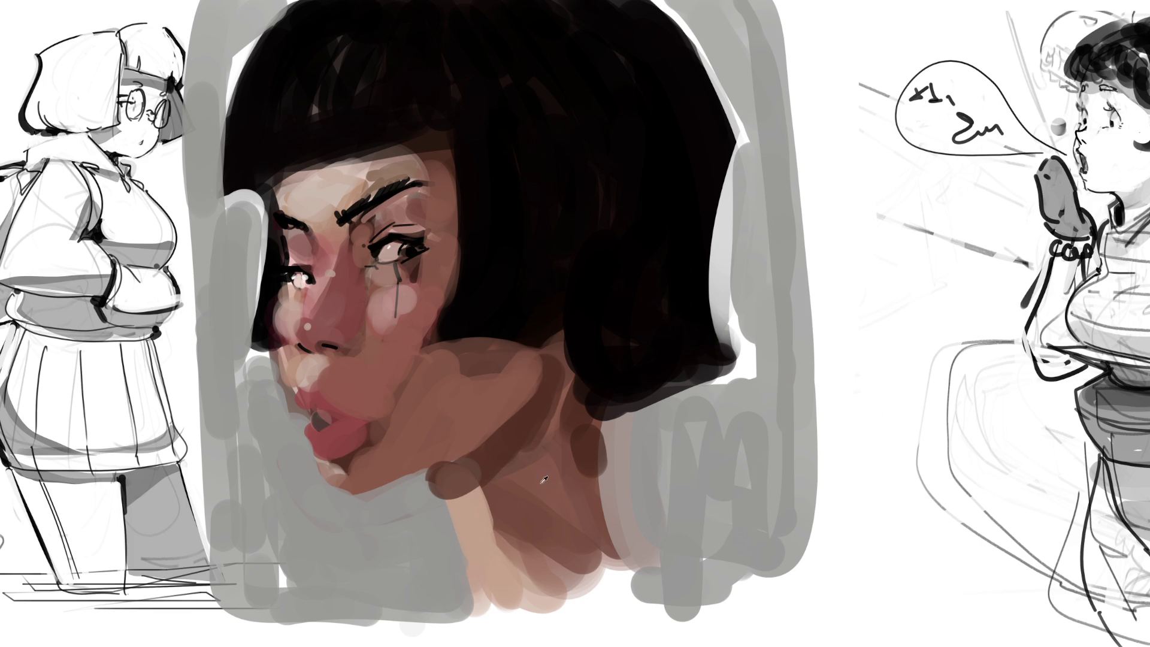
{"action": "left_click_drag", "start_coordinate": [455, 485], "coordinate": [533, 418]}
{"action": "mouse_move", "coordinate": [513, 502]}
{"action": "left_mouse_down"}
{"action": "mouse_move", "coordinate": [457, 477]}
{"action": "mouse_move", "coordinate": [490, 469]}
{"action": "mouse_move", "coordinate": [432, 523]}
{"action": "mouse_move", "coordinate": [457, 483]}
{"action": "mouse_move", "coordinate": [465, 503]}
{"action": "left_mouse_up"}
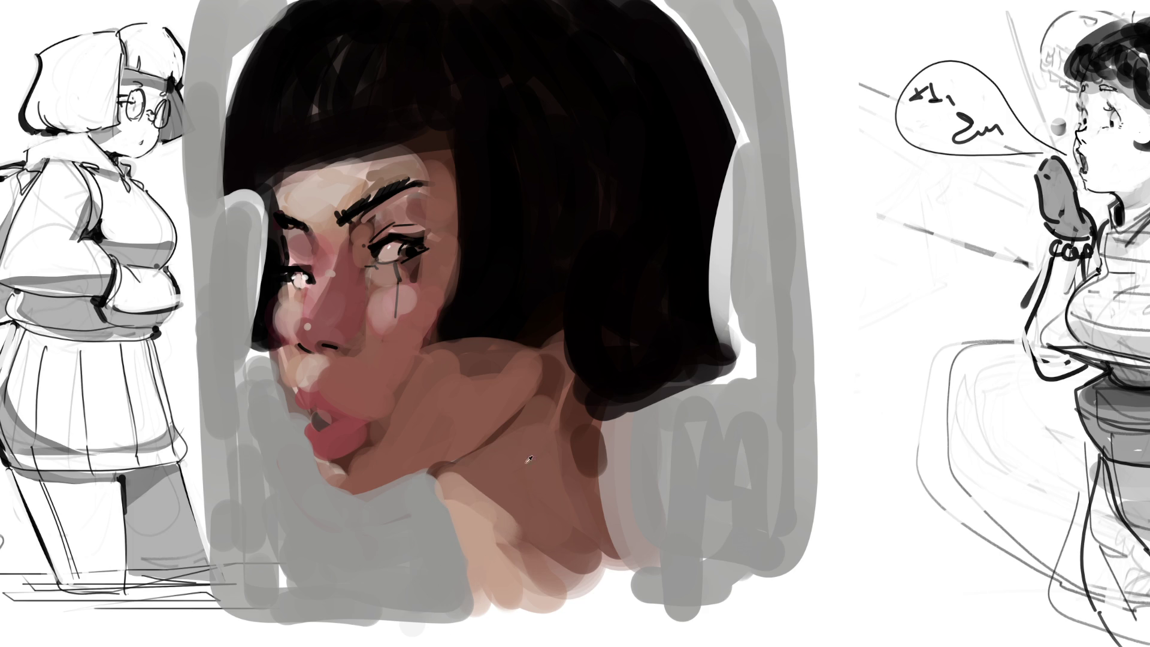
{"action": "left_click_drag", "start_coordinate": [470, 485], "coordinate": [548, 563]}
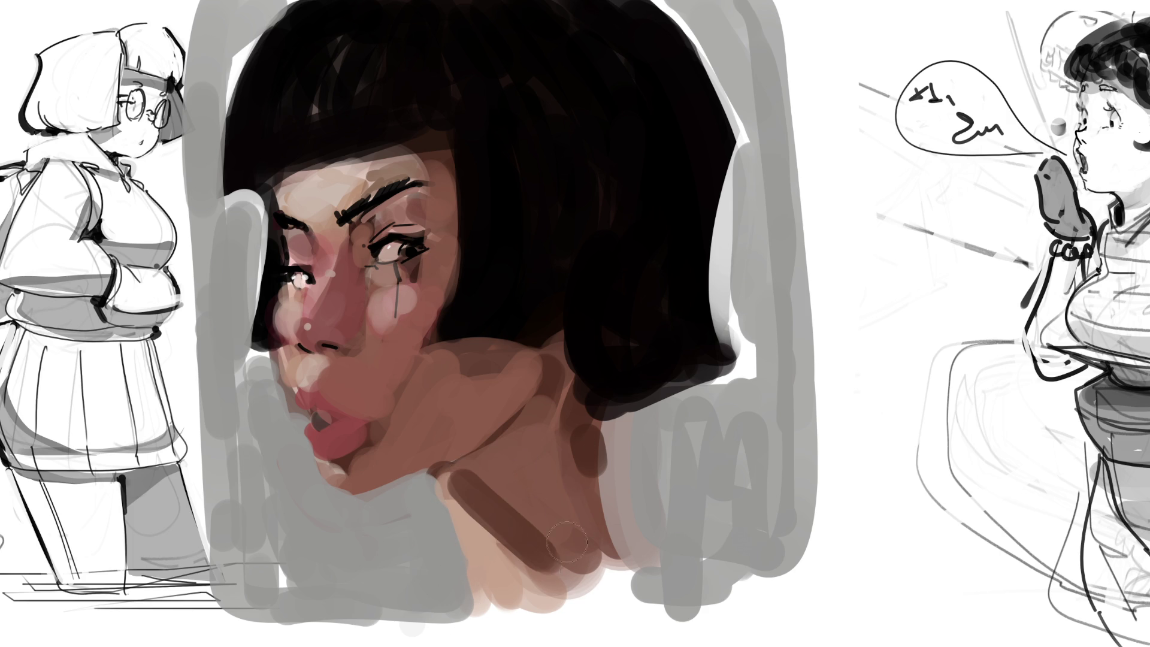
{"action": "left_click_drag", "start_coordinate": [474, 479], "coordinate": [571, 563]}
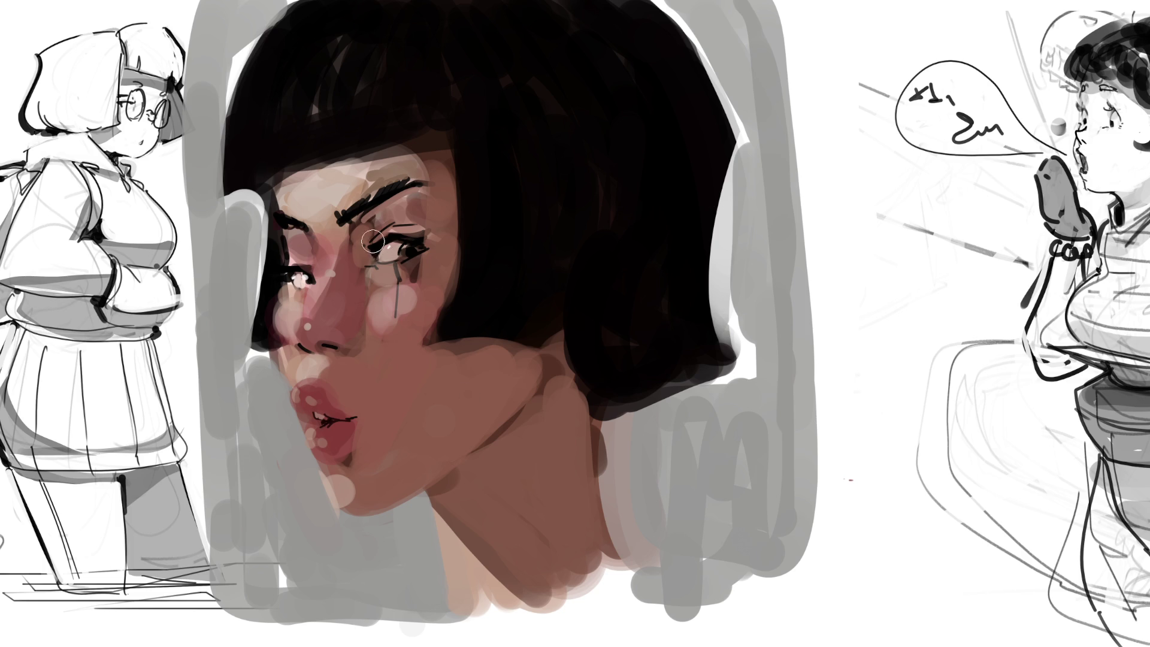
Darken the upper eyelid line and shade beside the eye and inner cheek
{"action": "left_click_drag", "start_coordinate": [367, 254], "coordinate": [396, 235]}
{"action": "mouse_move", "coordinate": [304, 240]}
{"action": "left_mouse_down"}
{"action": "mouse_move", "coordinate": [287, 311]}
{"action": "mouse_move", "coordinate": [349, 276]}
{"action": "left_mouse_up"}
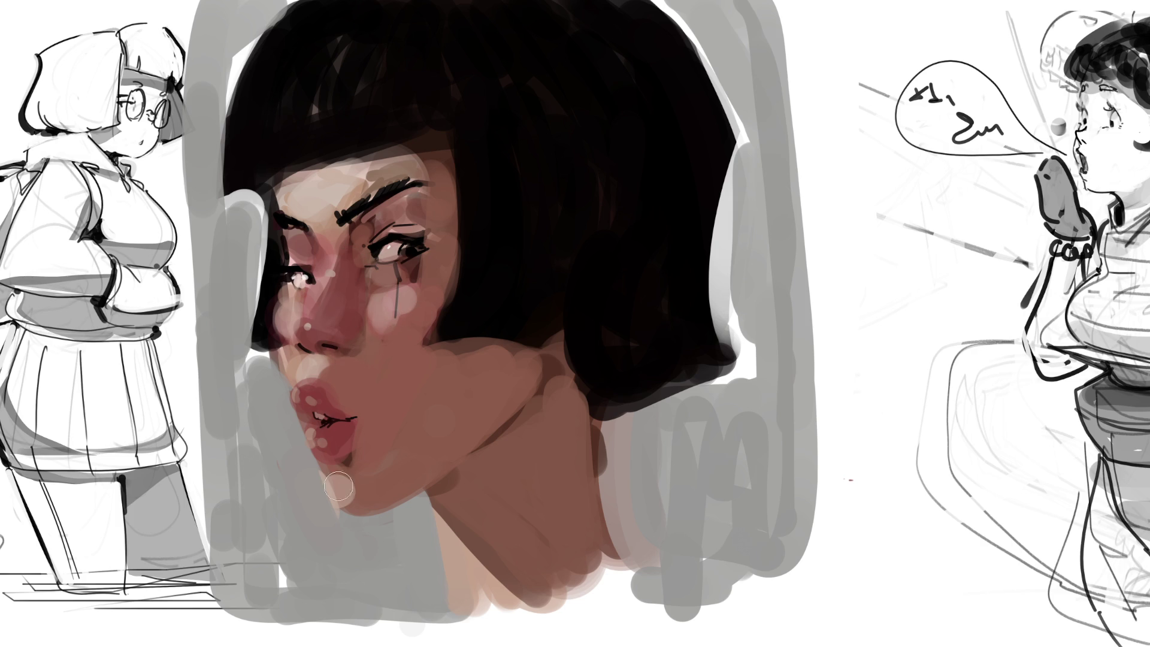
{"action": "key", "text": "bracketleft"}
Shade the cheek and face edge beside the hair, then start a white outline on the left profile
{"action": "mouse_move", "coordinate": [360, 413]}
{"action": "left_mouse_down"}
{"action": "mouse_move", "coordinate": [414, 336]}
{"action": "mouse_move", "coordinate": [452, 187]}
{"action": "mouse_move", "coordinate": [437, 228]}
{"action": "left_mouse_up"}
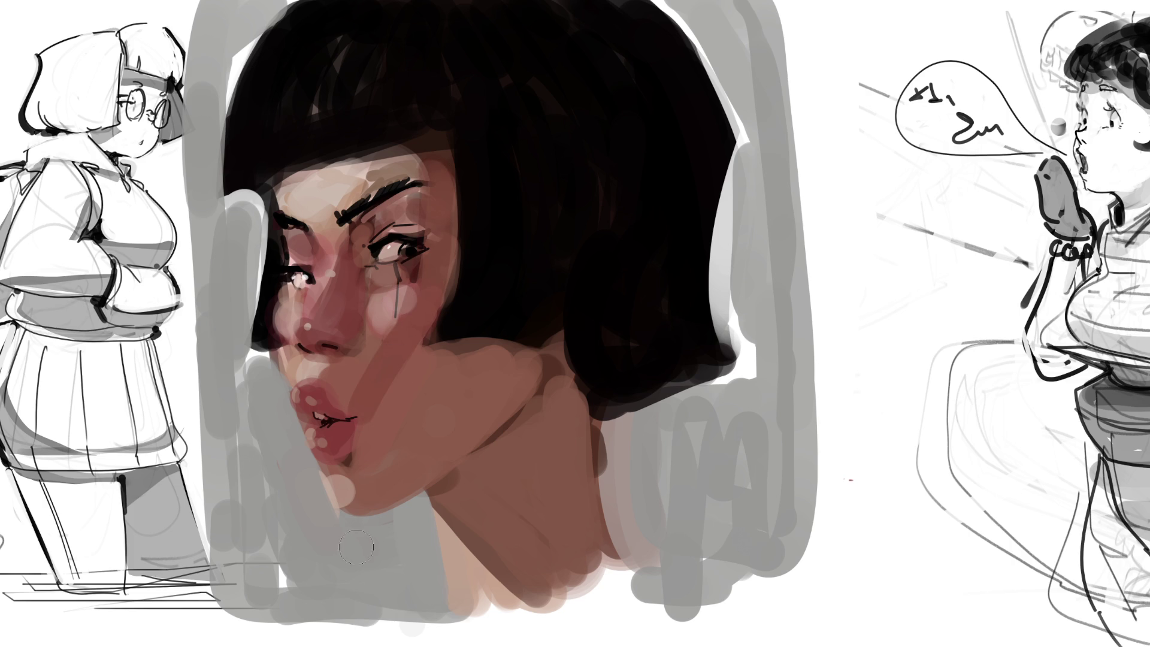
{"action": "left_click_drag", "start_coordinate": [284, 284], "coordinate": [270, 332]}
{"action": "left_click_drag", "start_coordinate": [276, 234], "coordinate": [282, 324]}
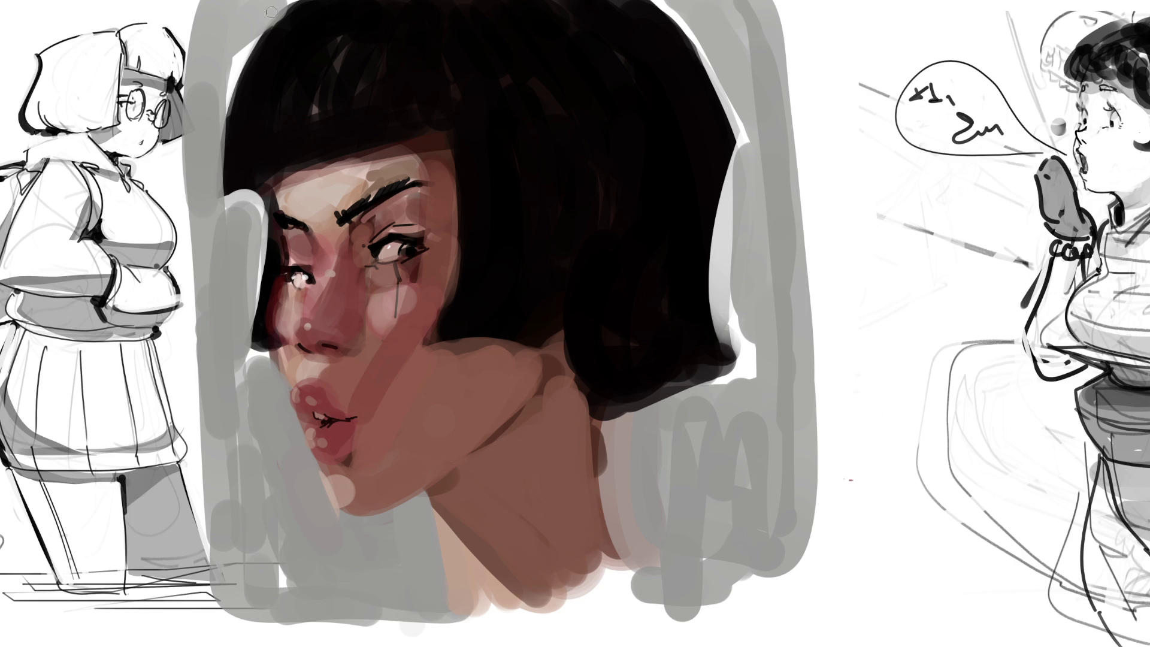
{"action": "left_click_drag", "start_coordinate": [245, 49], "coordinate": [281, 1]}
{"action": "mouse_move", "coordinate": [256, 203]}
{"action": "left_mouse_down"}
{"action": "mouse_move", "coordinate": [215, 203]}
{"action": "mouse_move", "coordinate": [236, 349]}
{"action": "mouse_move", "coordinate": [272, 353]}
{"action": "mouse_move", "coordinate": [298, 423]}
{"action": "left_mouse_up"}
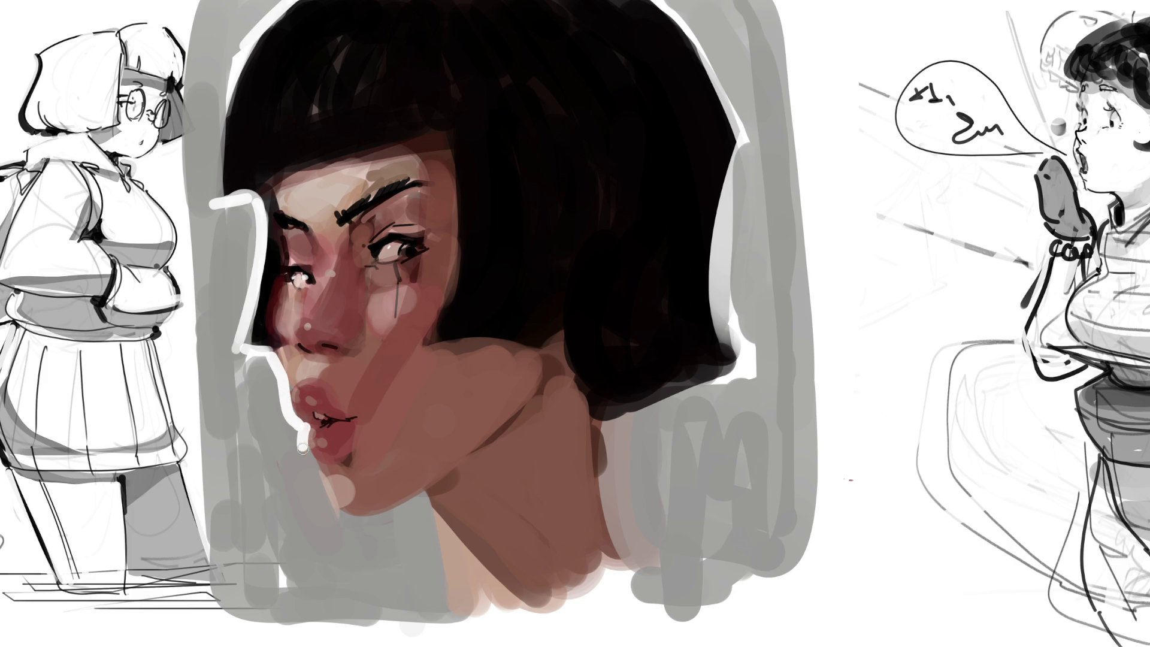
Outline the jaw, neck and left hair edge in white, and extend black hair behind the neck
{"action": "mouse_move", "coordinate": [316, 468]}
{"action": "left_mouse_down"}
{"action": "mouse_move", "coordinate": [336, 512]}
{"action": "mouse_move", "coordinate": [362, 522]}
{"action": "mouse_move", "coordinate": [416, 505]}
{"action": "mouse_move", "coordinate": [442, 605]}
{"action": "mouse_move", "coordinate": [456, 612]}
{"action": "left_mouse_up"}
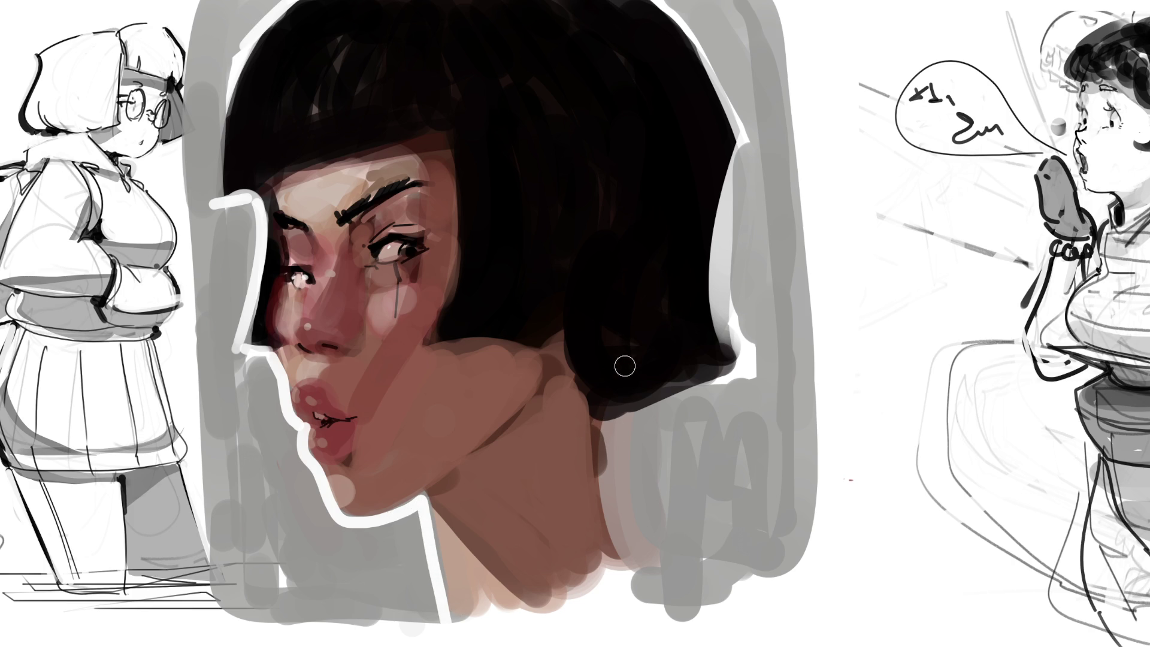
{"action": "mouse_move", "coordinate": [593, 392]}
{"action": "left_mouse_down"}
{"action": "mouse_move", "coordinate": [600, 482]}
{"action": "mouse_move", "coordinate": [606, 439]}
{"action": "mouse_move", "coordinate": [613, 449]}
{"action": "mouse_move", "coordinate": [610, 491]}
{"action": "left_mouse_up"}
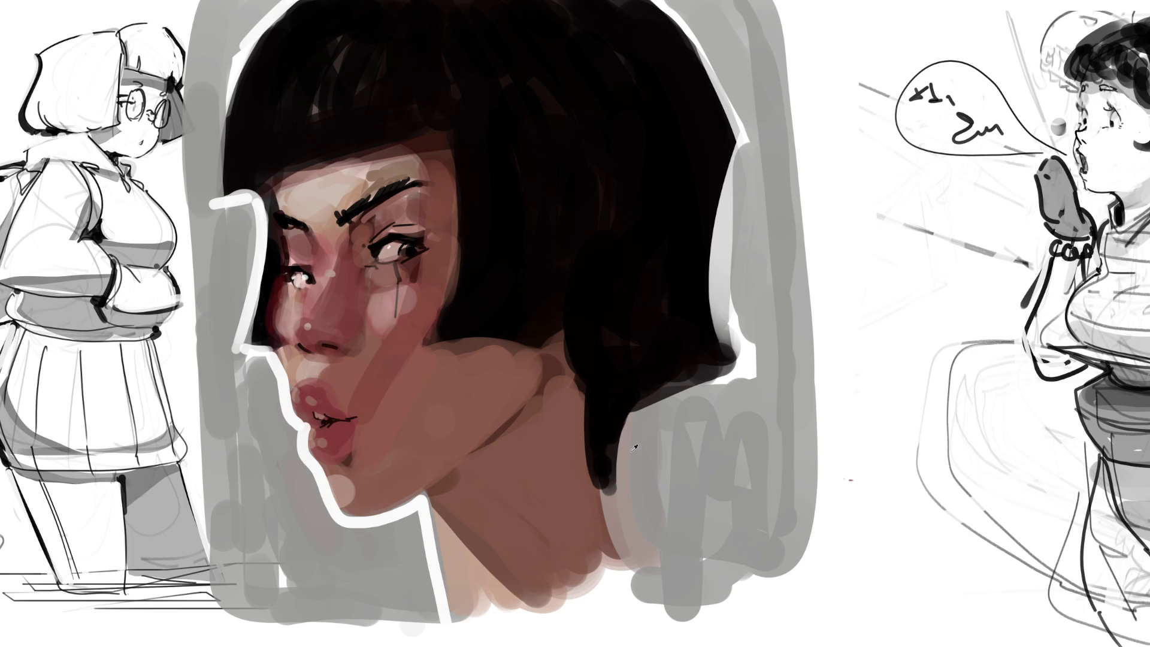
{"action": "mouse_move", "coordinate": [639, 568]}
{"action": "left_mouse_down"}
{"action": "mouse_move", "coordinate": [604, 501]}
{"action": "mouse_move", "coordinate": [628, 447]}
{"action": "mouse_move", "coordinate": [662, 408]}
{"action": "mouse_move", "coordinate": [757, 362]}
{"action": "mouse_move", "coordinate": [733, 343]}
{"action": "mouse_move", "coordinate": [723, 251]}
{"action": "mouse_move", "coordinate": [742, 152]}
{"action": "mouse_move", "coordinate": [709, 51]}
{"action": "mouse_move", "coordinate": [670, 5]}
{"action": "left_mouse_up"}
{"action": "mouse_move", "coordinate": [220, 197]}
{"action": "left_mouse_down"}
{"action": "mouse_move", "coordinate": [209, 198]}
{"action": "mouse_move", "coordinate": [210, 72]}
{"action": "mouse_move", "coordinate": [274, 1]}
{"action": "left_mouse_up"}
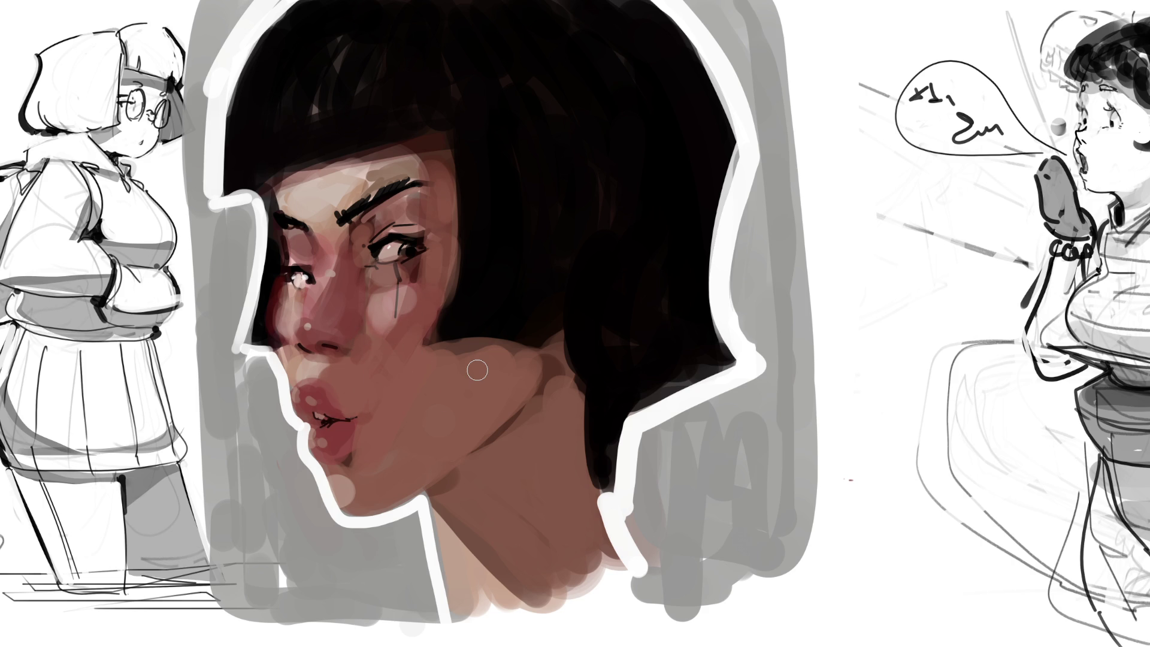
Dab pink blush on both cheeks, above the inner eyebrow and across the forehead
{"action": "left_click_drag", "start_coordinate": [287, 299], "coordinate": [280, 324]}
{"action": "left_click_drag", "start_coordinate": [298, 278], "coordinate": [281, 324]}
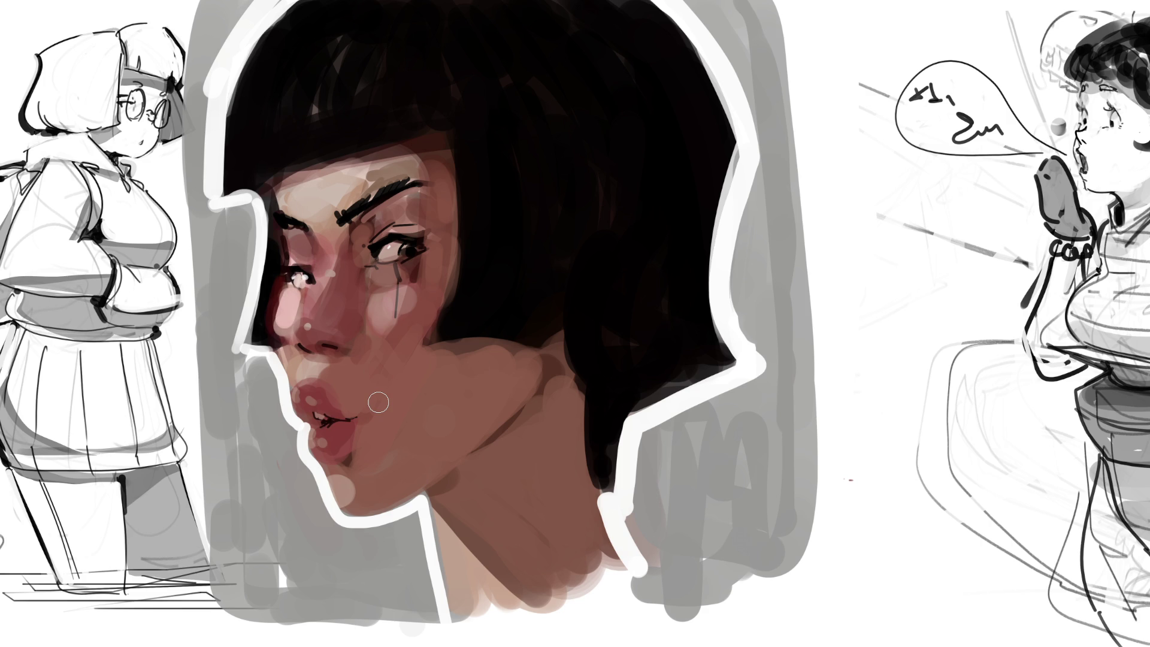
{"action": "left_click_drag", "start_coordinate": [380, 298], "coordinate": [376, 320]}
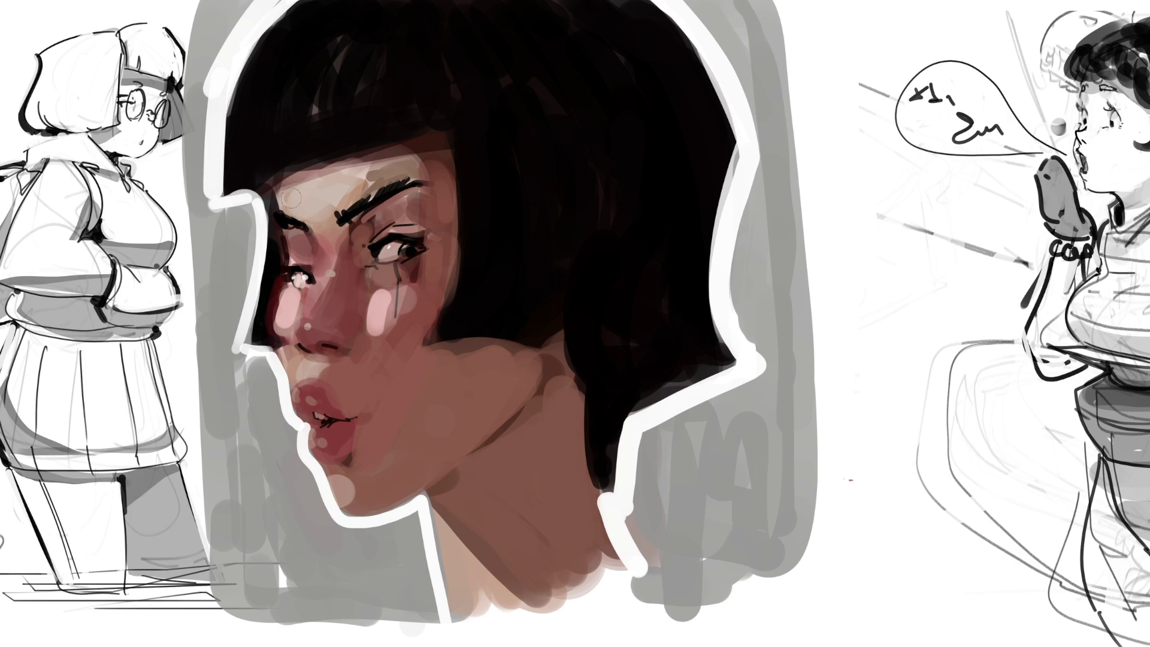
{"action": "left_click_drag", "start_coordinate": [301, 207], "coordinate": [317, 188]}
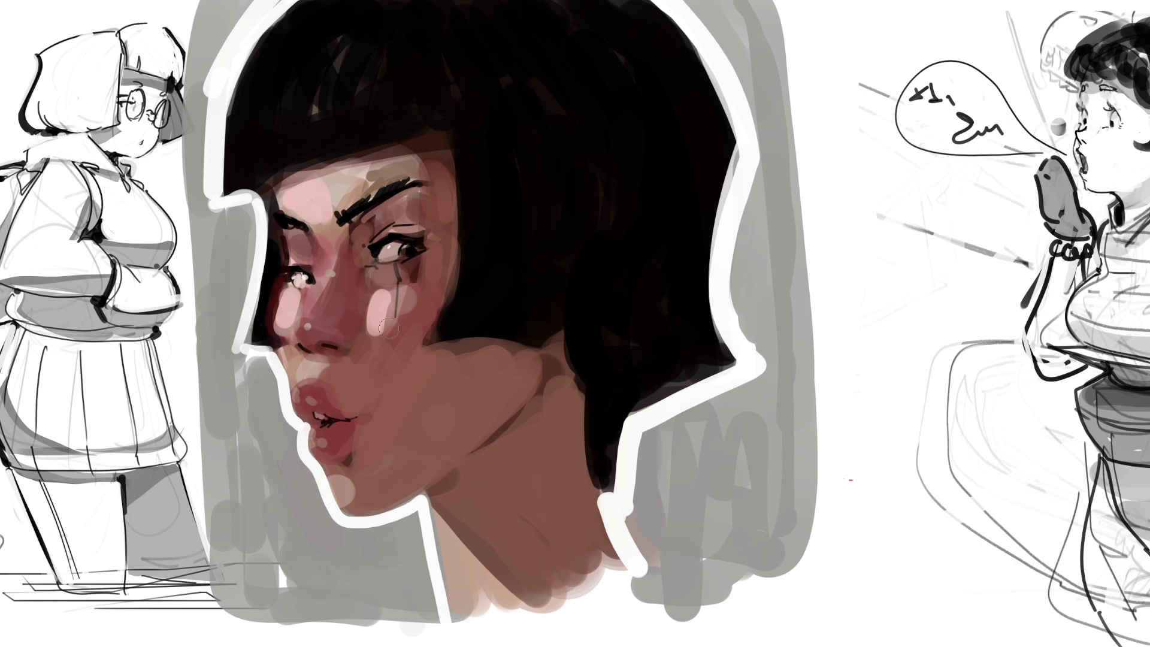
{"action": "left_click_drag", "start_coordinate": [315, 201], "coordinate": [383, 165]}
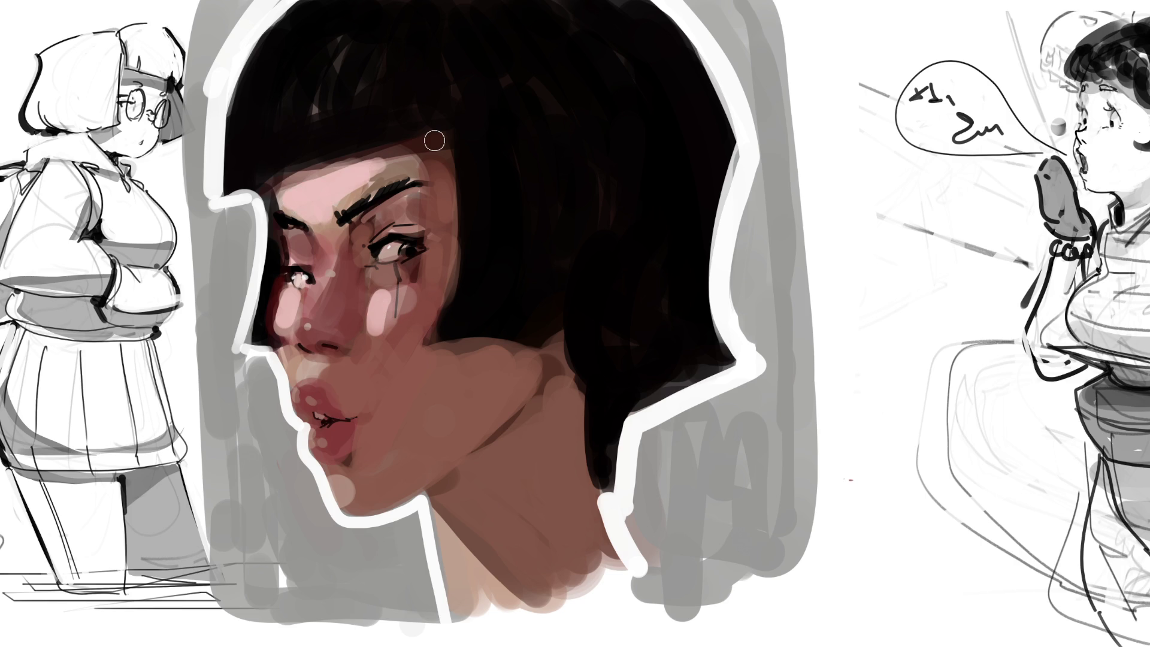
Try a smaller-brush highlight on the nose bridge, then undo it
{"action": "key", "text": "["}
{"action": "key", "text": "["}
{"action": "key", "text": "["}
{"action": "left_click_drag", "start_coordinate": [302, 317], "coordinate": [326, 277]}
{"action": "key", "text": "ctrl+z"}
{"action": "key", "text": "ctrl+z"}
{"action": "key", "text": "ctrl+z"}
{"action": "key", "text": "ctrl+z"}
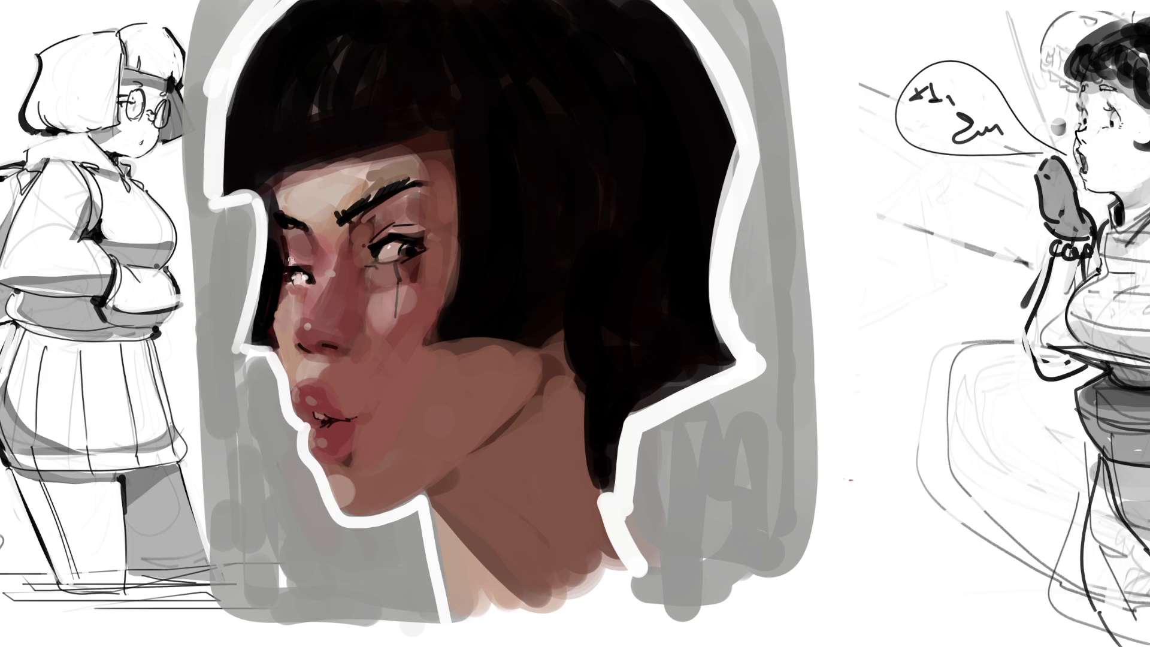
Lighten the hair edge beside the eye and highlight down the nose bridge
{"action": "mouse_move", "coordinate": [276, 317]}
{"action": "left_mouse_down"}
{"action": "mouse_move", "coordinate": [279, 280]}
{"action": "mouse_move", "coordinate": [269, 320]}
{"action": "mouse_move", "coordinate": [287, 363]}
{"action": "mouse_move", "coordinate": [271, 350]}
{"action": "mouse_move", "coordinate": [287, 341]}
{"action": "left_mouse_up"}
{"action": "left_click_drag", "start_coordinate": [280, 321], "coordinate": [277, 352]}
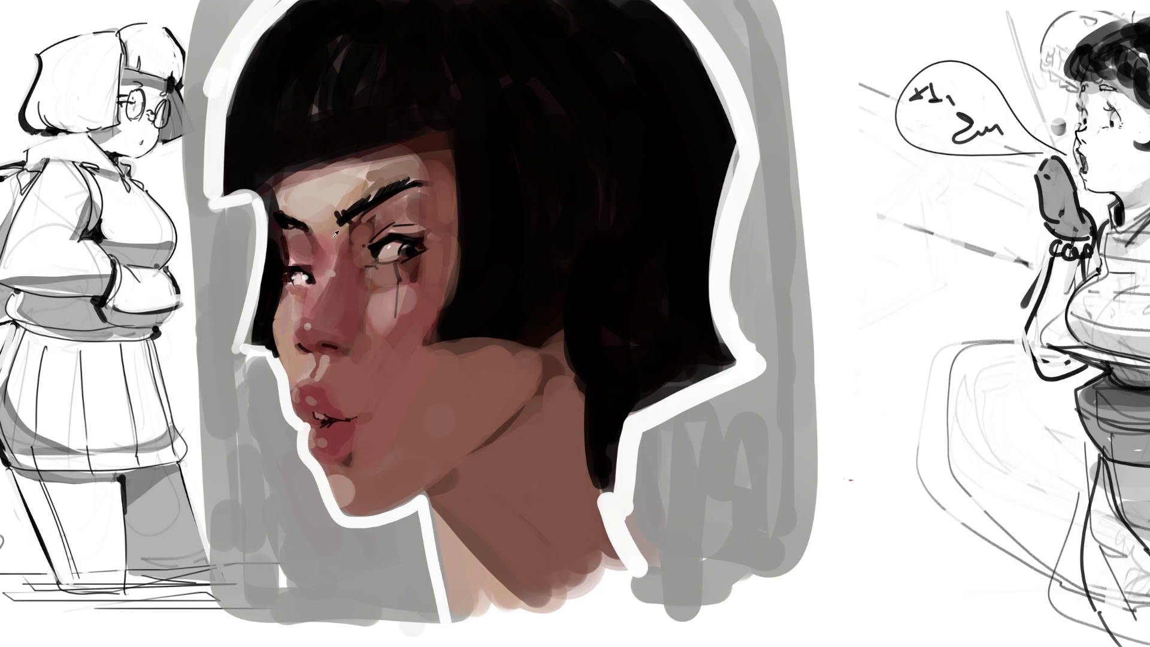
{"action": "left_click_drag", "start_coordinate": [336, 258], "coordinate": [296, 337]}
Add a pink highlight above the eye and darken the inner end of the eyebrow
{"action": "left_click", "coordinate": [390, 229]}
{"action": "left_click_drag", "start_coordinate": [390, 223], "coordinate": [387, 217]}
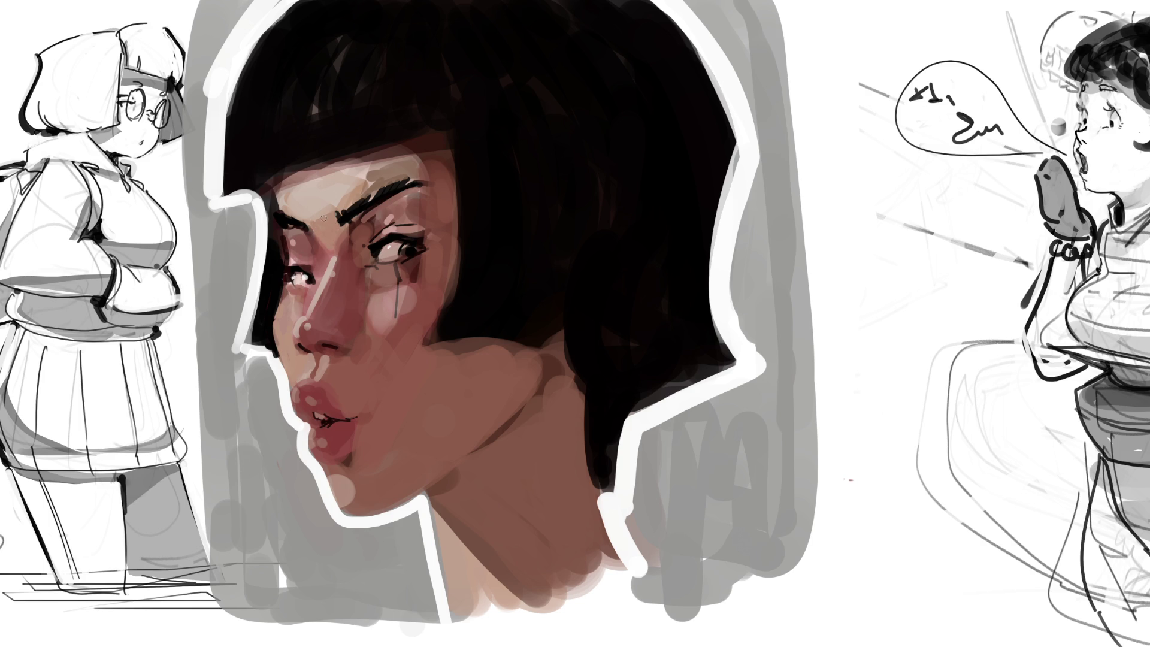
{"action": "left_click_drag", "start_coordinate": [345, 211], "coordinate": [352, 203]}
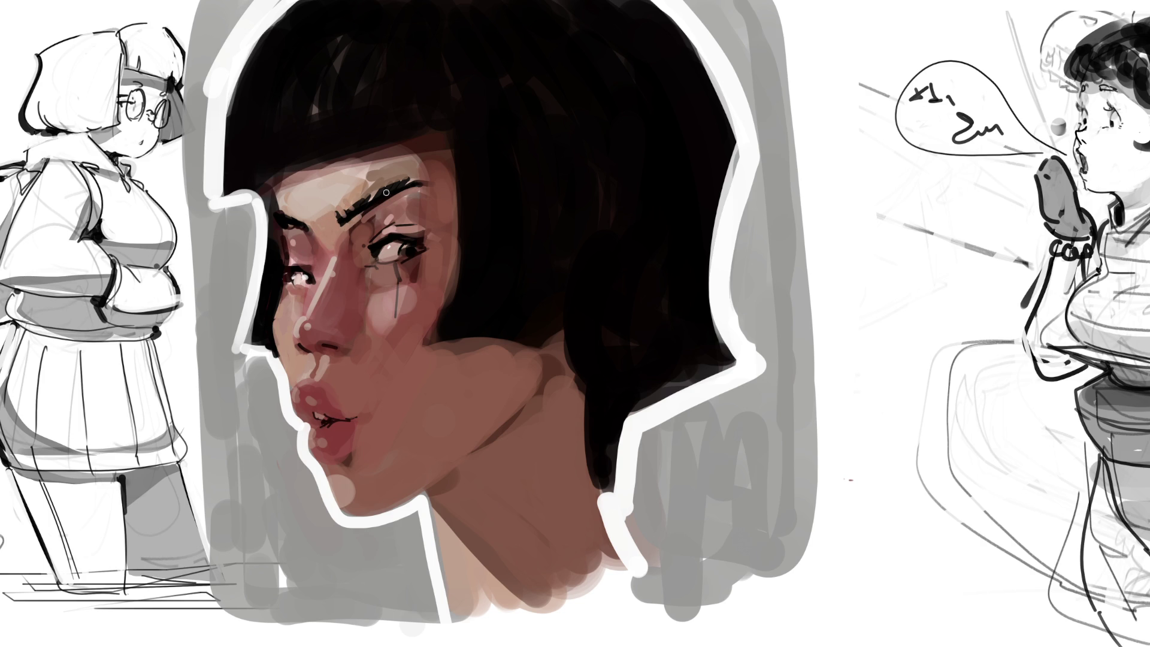